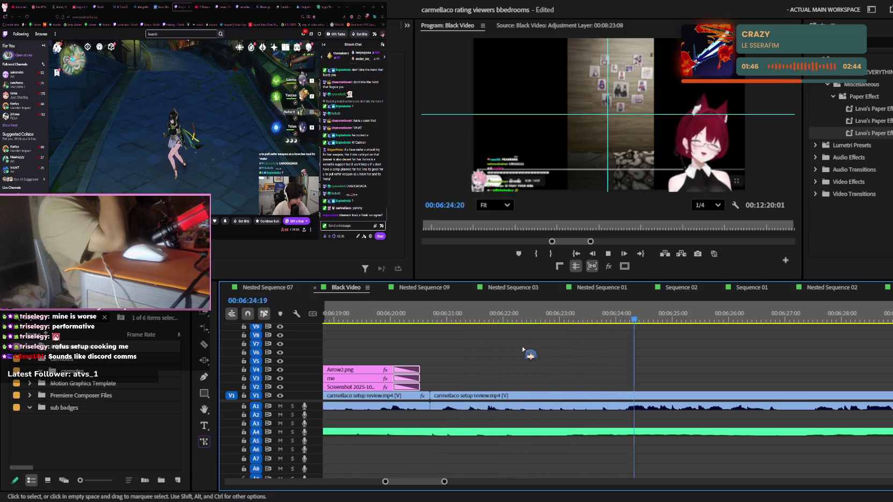
Step: Split the V1 setup review clip at 6:26:02 and replay the section to check it
key(space)
key(ctrl+k)
click(755, 410)
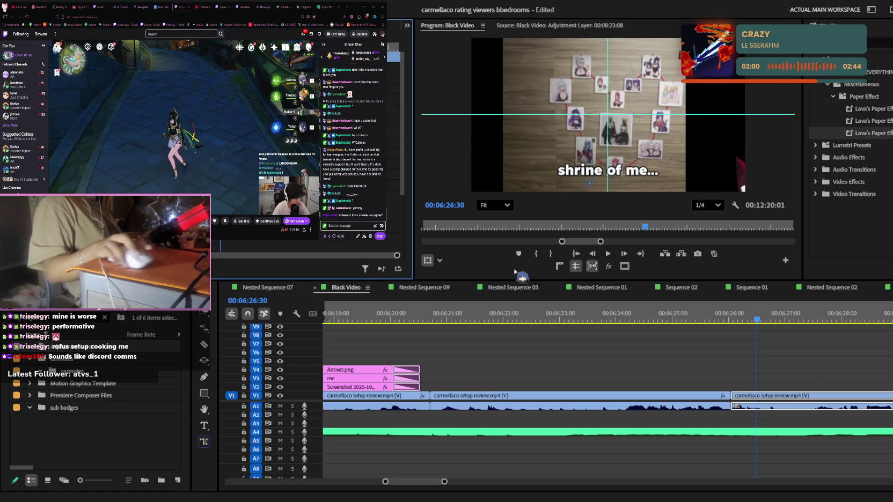
key(space)
scroll(747, 348, down, 5)
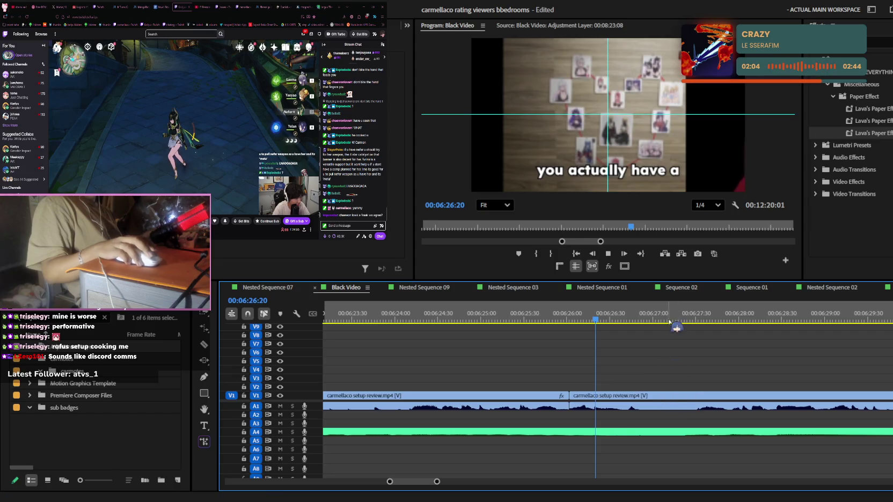
key(space)
key(minus)
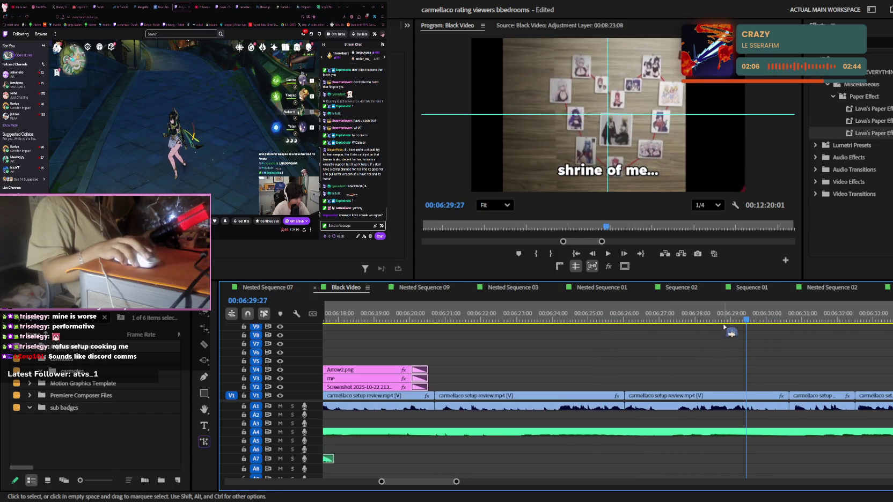
key(space)
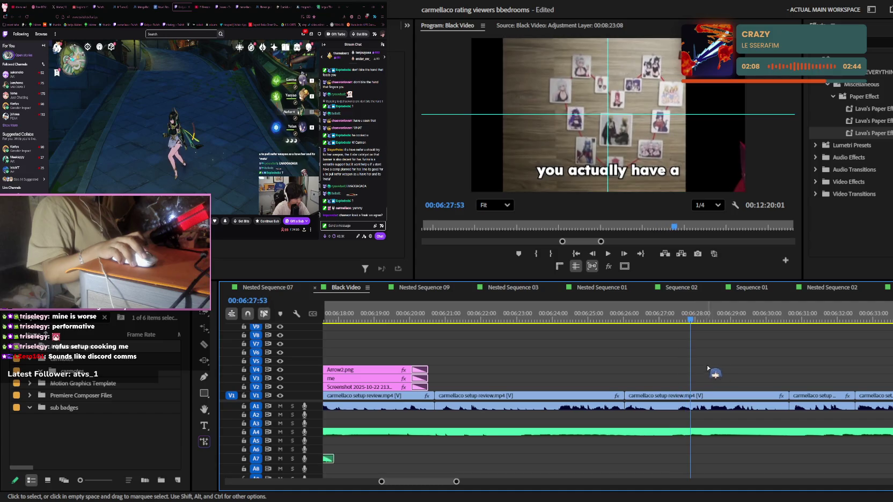
Step: Add a second V1/A1 cut near 6:28:16, undo a change, and replay from 6:28
key(ctrl+k)
click(692, 395)
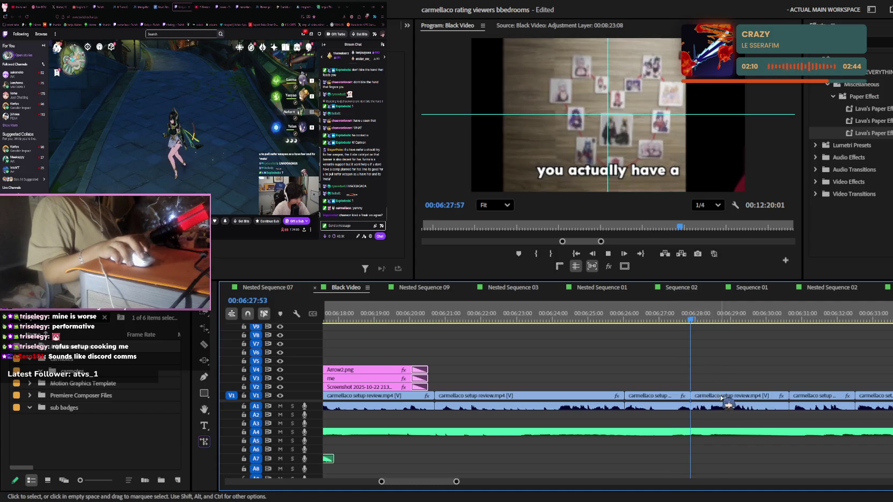
key(space)
key(space)
scroll(848, 134, down, 3)
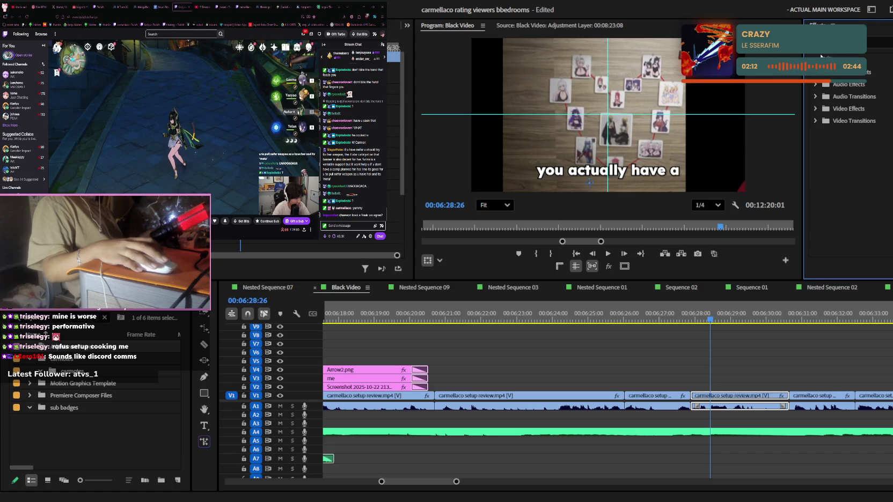
scroll(821, 55, up, 3)
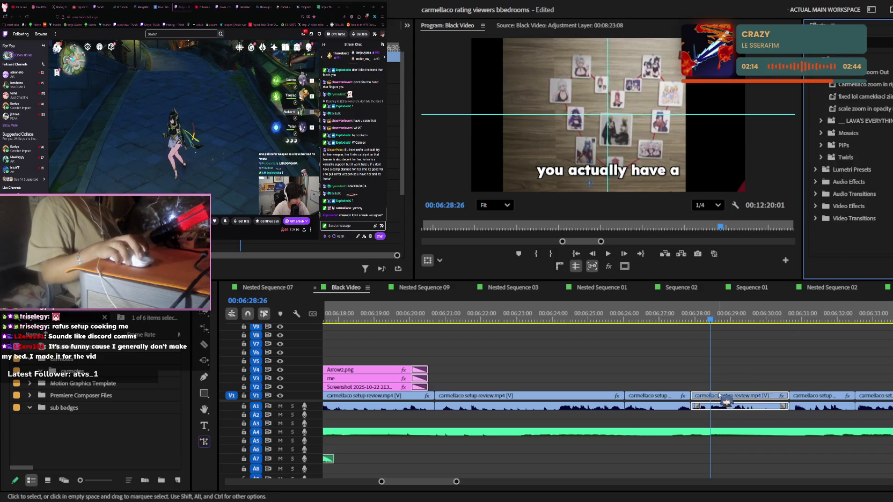
key(j)
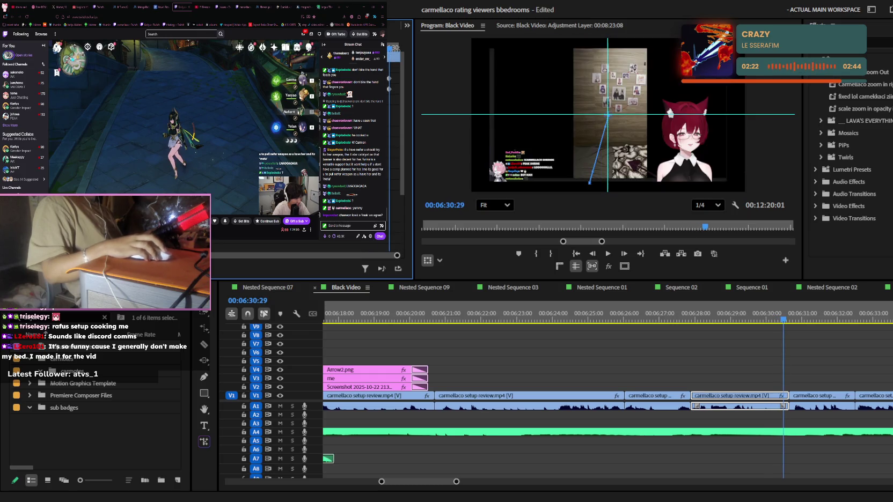
key(ctrl+z)
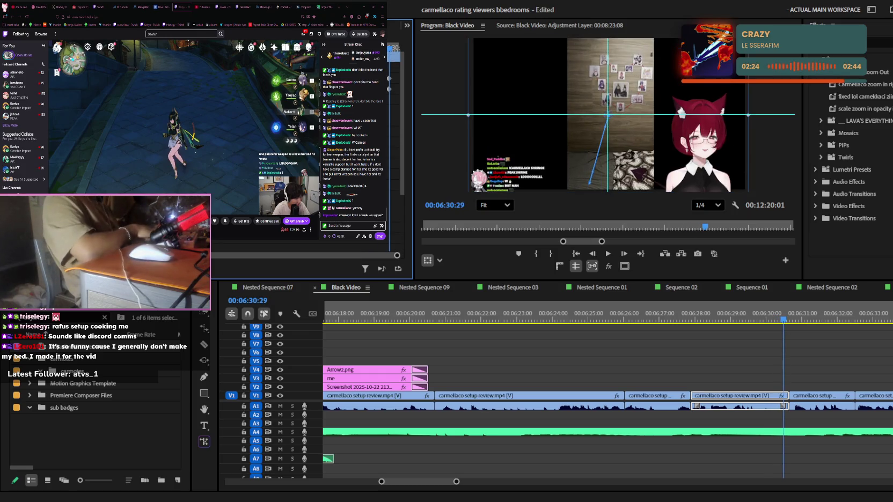
key(space)
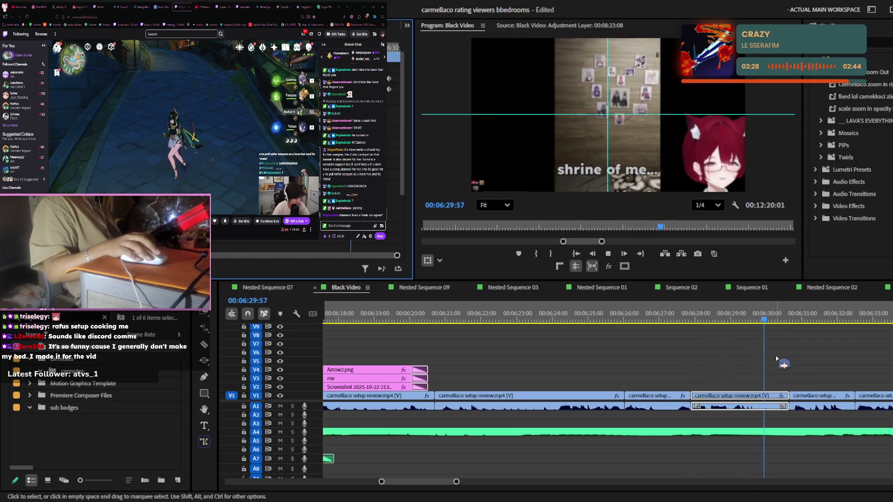
Step: Zoom through the timeline, stop playback at 6:37:57, and save the project with Ctrl+S
alt+scroll(701, 378, down, 3)
alt+scroll(680, 369, down, 1)
alt+scroll(676, 368, down, 1)
alt+scroll(668, 367, down, 2)
alt+scroll(654, 368, up, 1)
alt+scroll(633, 369, up, 1)
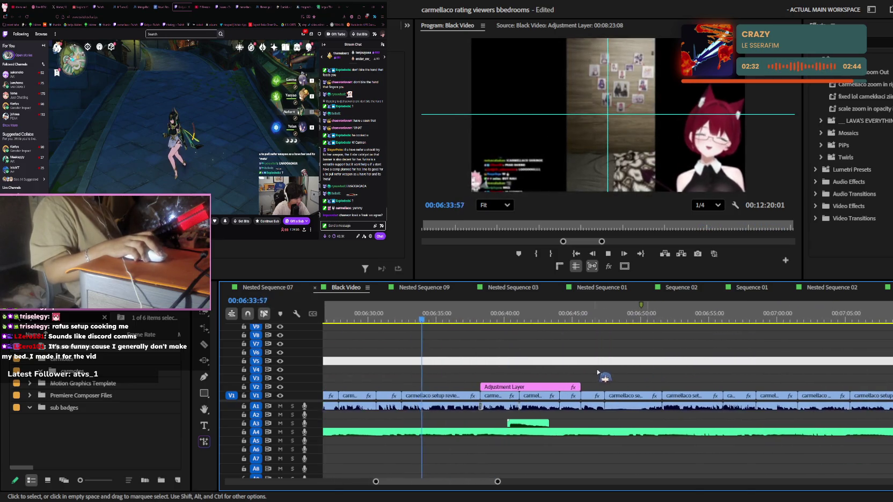
alt+scroll(612, 369, up, 2)
alt+scroll(591, 370, down, 1)
alt+scroll(590, 370, down, 1)
alt+scroll(590, 370, down, 1)
alt+scroll(590, 370, down, 1)
scroll(591, 369, down, 2)
scroll(590, 369, down, 1)
key(space)
key(ctrl+s)
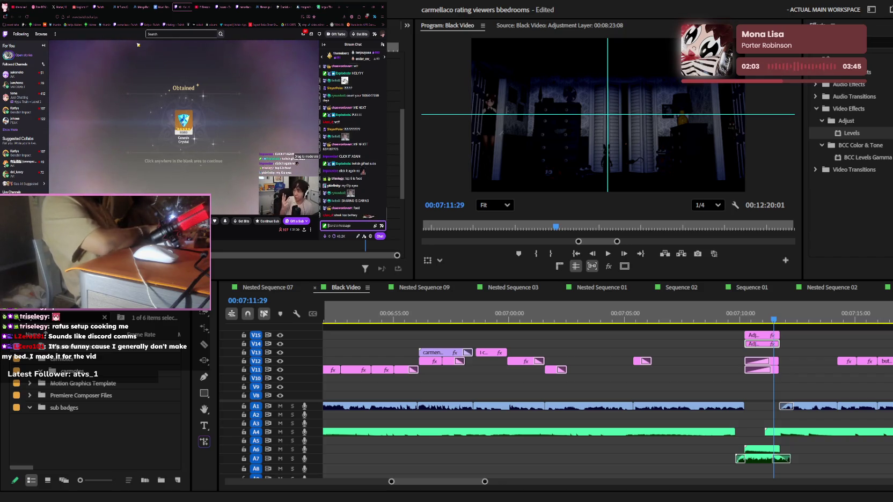
key(BackSpace)
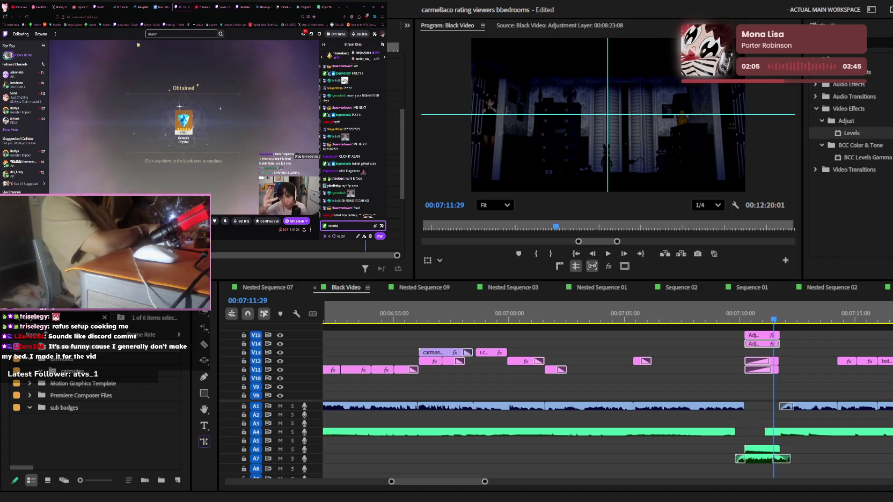
text(h o)
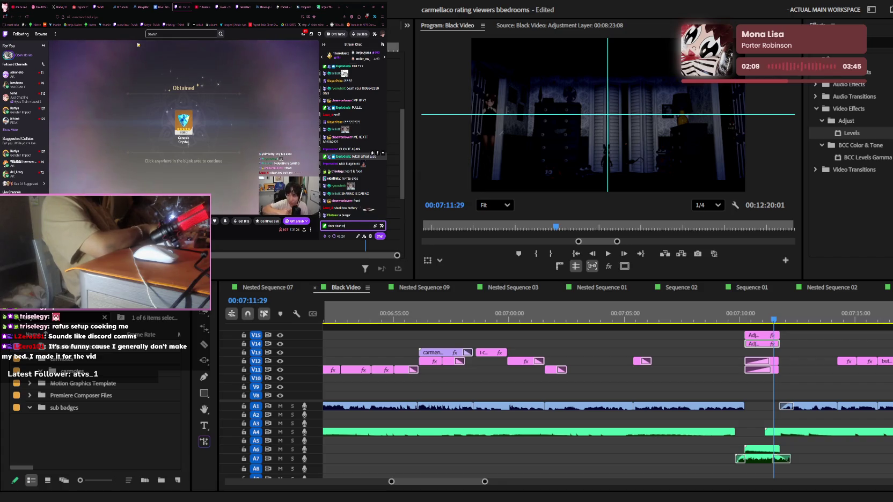
key(Return)
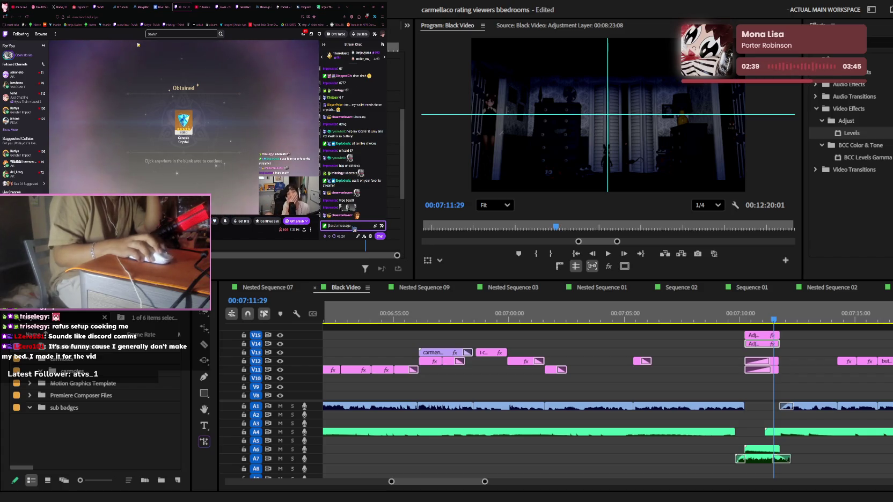
mouse_move(181, 112)
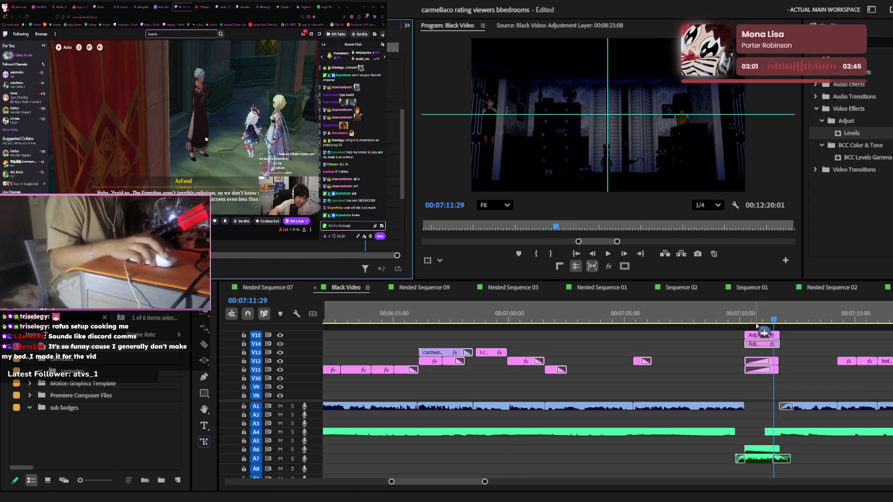
Step: Trim the V14–V15 adjustment layers' end near 7:11 to match the image clips below, then replay
click(719, 317)
click(832, 352)
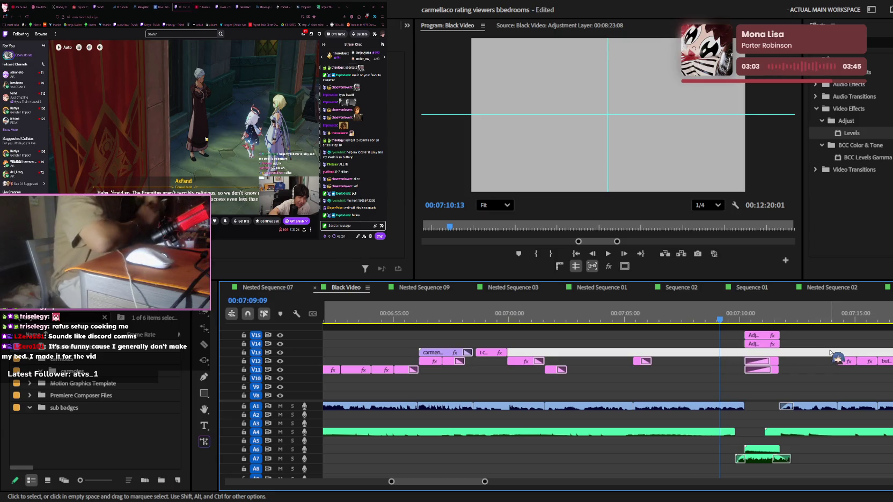
key(space)
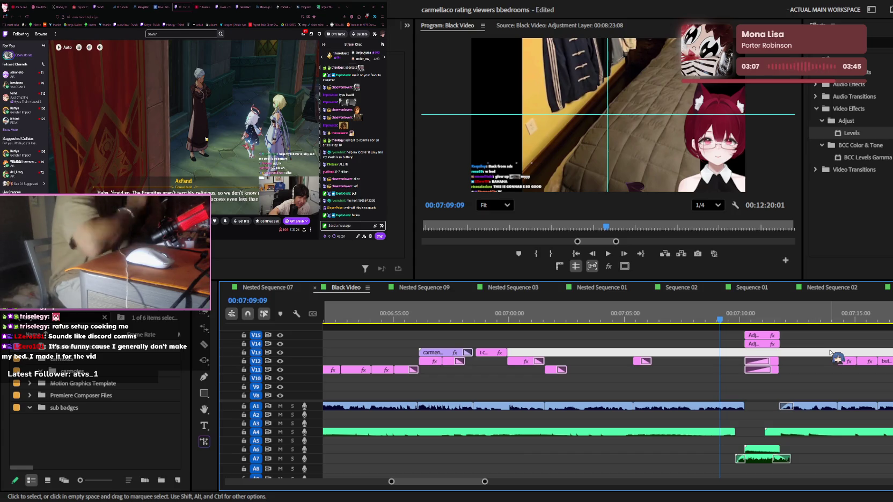
click(611, 260)
click(749, 320)
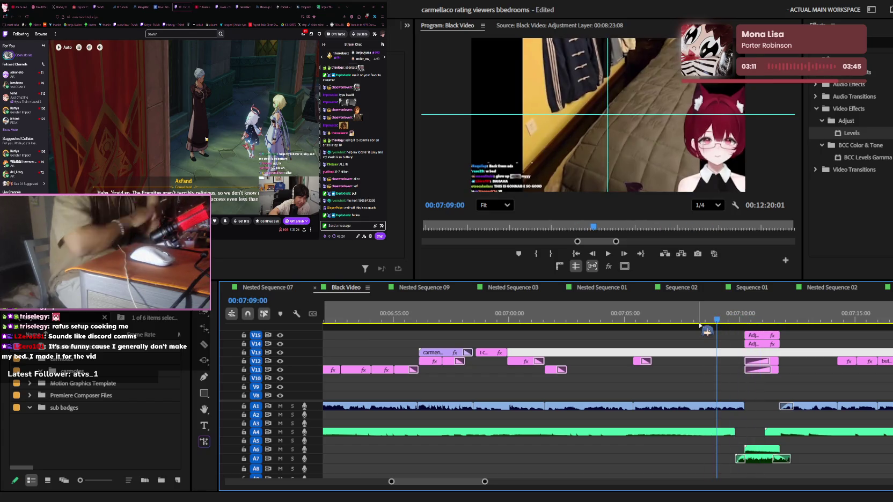
key(space)
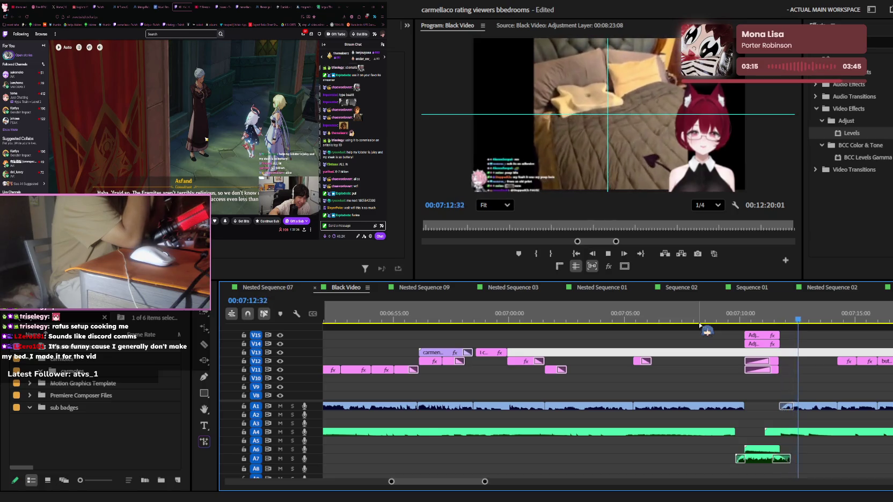
key(space)
scroll(797, 321, up, 6)
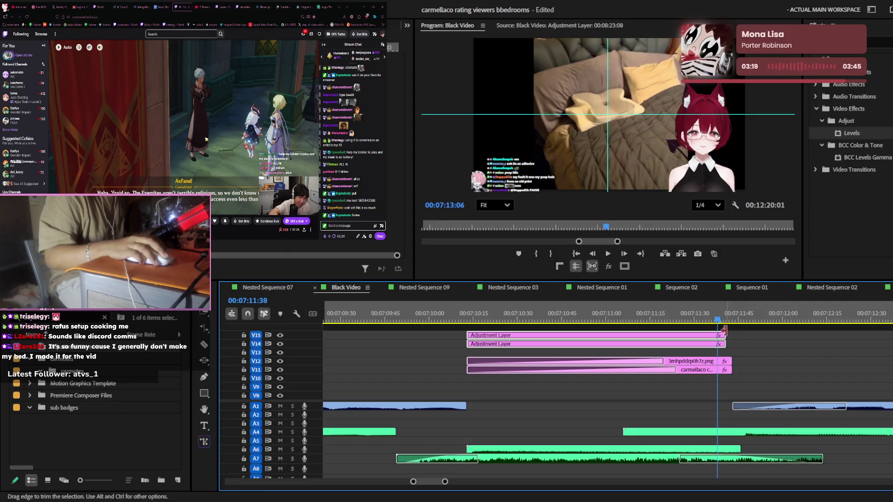
click(731, 335)
key(space)
key(minus)
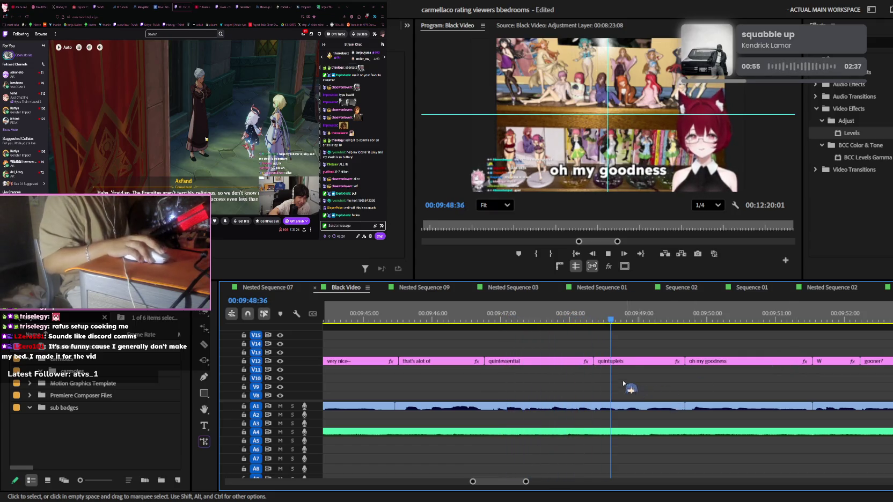
Step: Apply the Constant Power audio crossfade to the A1 clip near 9:48
key(space)
key(c)
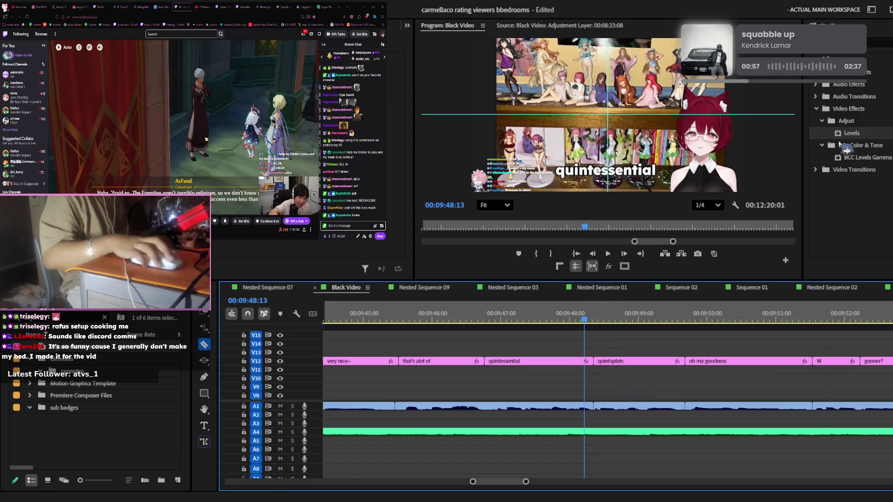
click(846, 149)
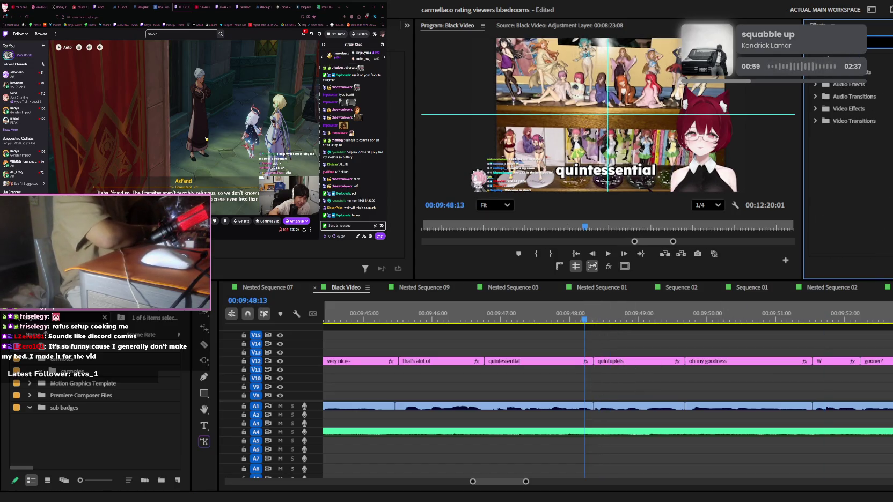
drag(863, 230, 631, 407)
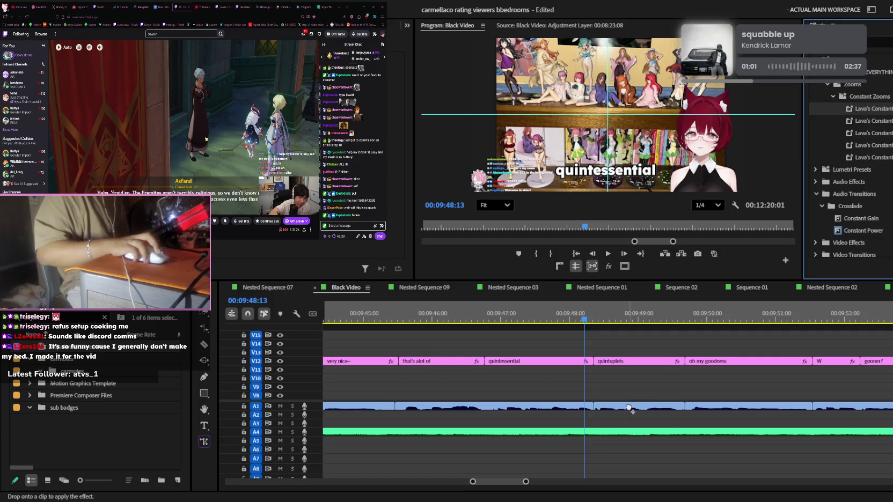
scroll(641, 384, down, 3)
key(space)
click(655, 367)
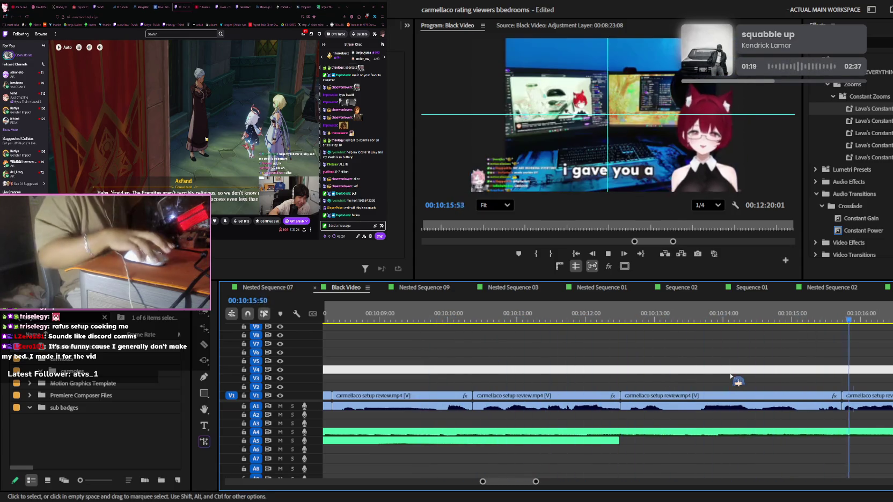
Step: Apply a Lava's Constant Zoom preset to the V1 setup review clip at 10:15
scroll(730, 375, down, 3)
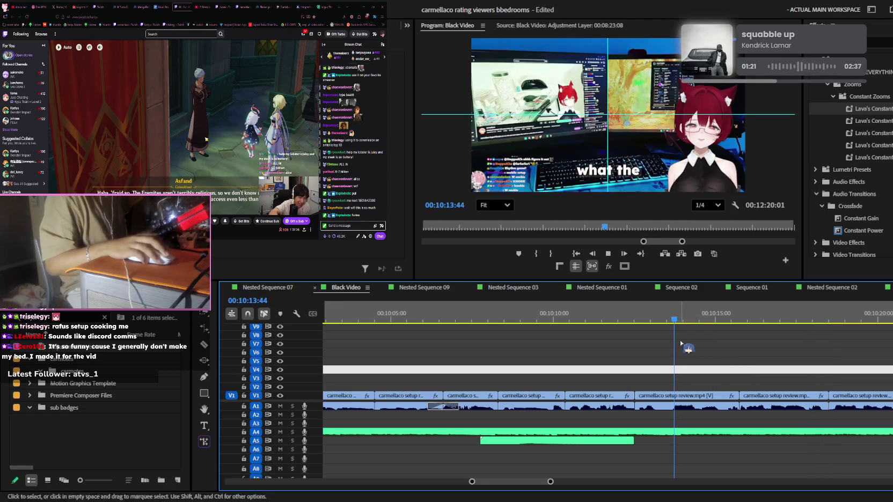
scroll(717, 371, up, 3)
key(space)
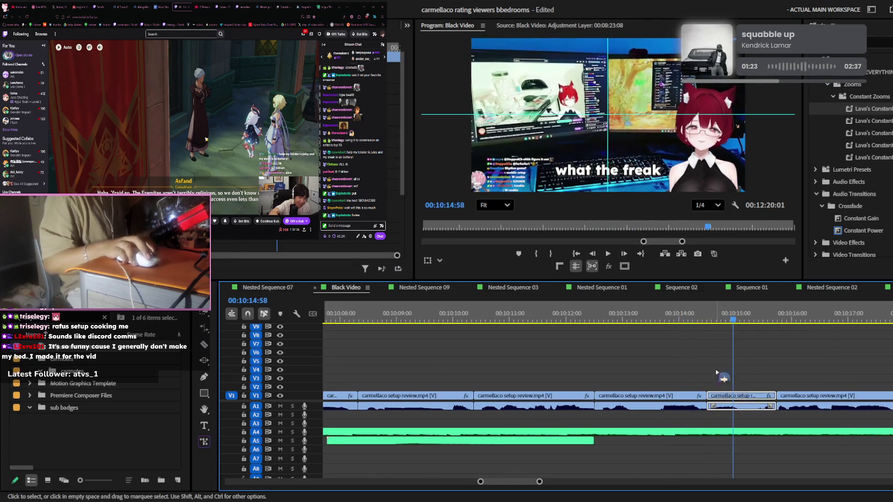
scroll(848, 161, up, 5)
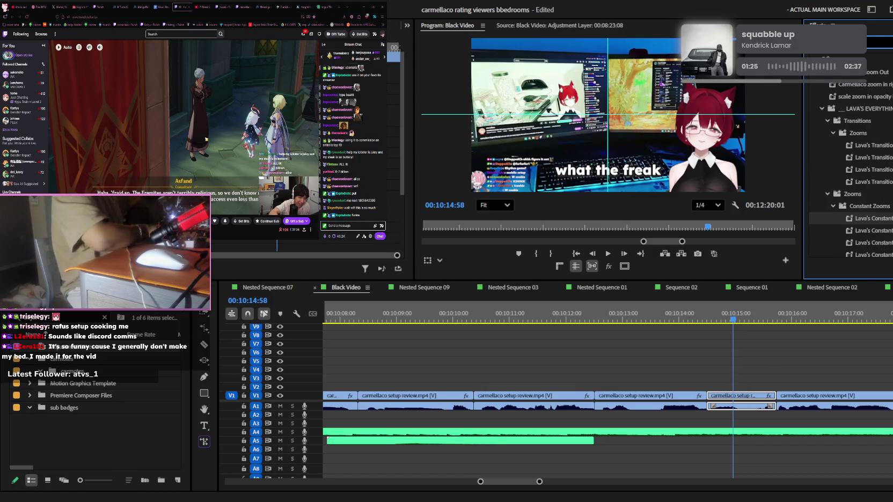
drag(864, 219, 741, 400)
drag(815, 157, 742, 396)
key(space)
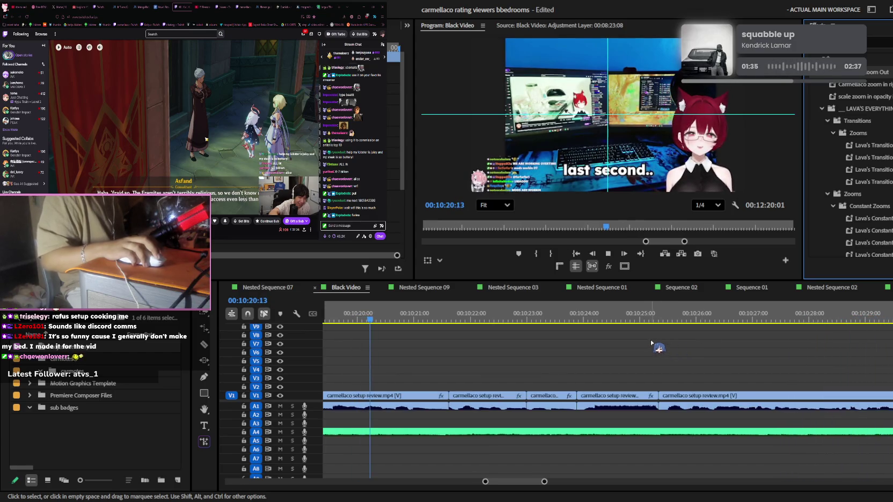
Step: Play the Black Video sequence from about 00:10:25 onward
key(minus)
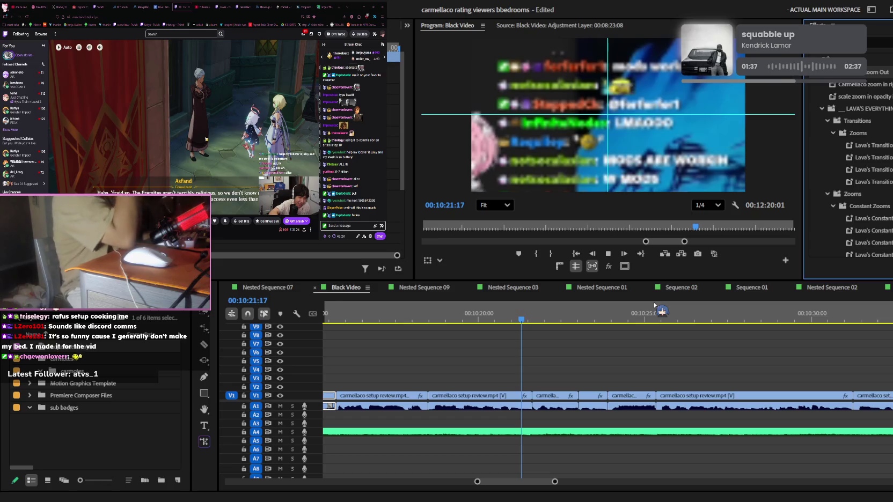
click(654, 304)
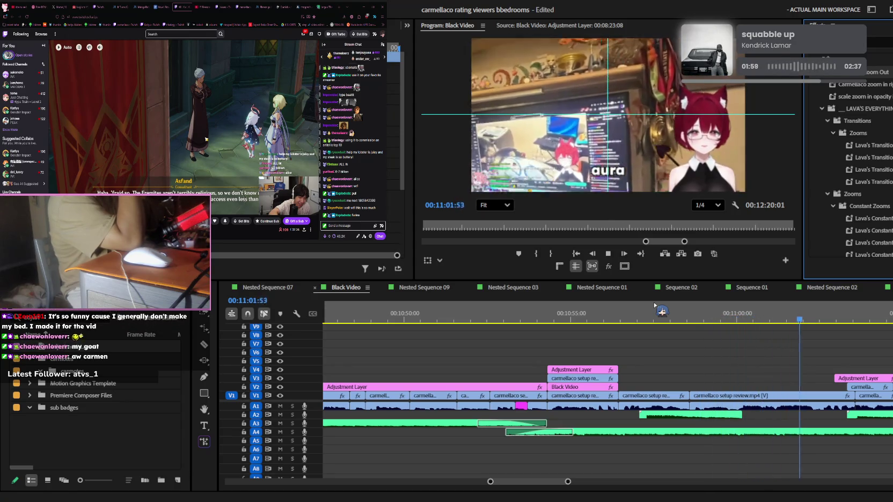
Step: Replay the edit from about 10:57 to review the captions past 11:00
key(space)
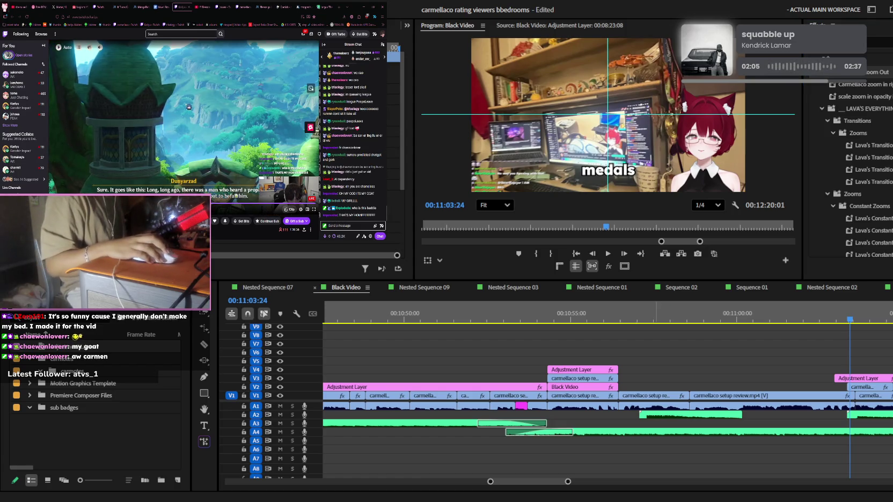
click(657, 317)
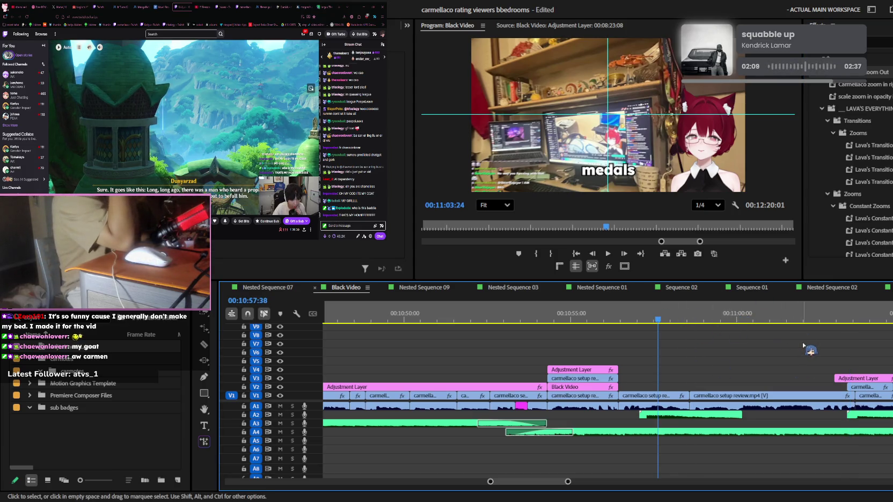
key(space)
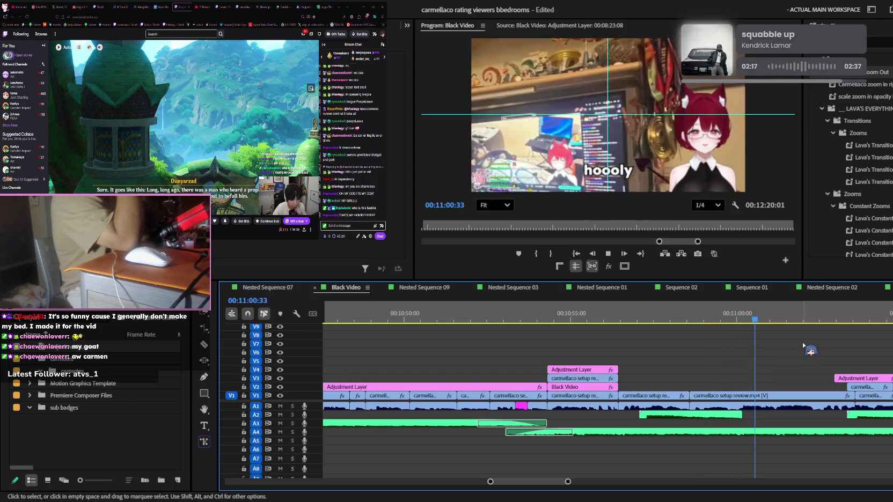
Step: Replay from the 11:04 edit point, then again from about 11:09 toward 11:42
key(l)
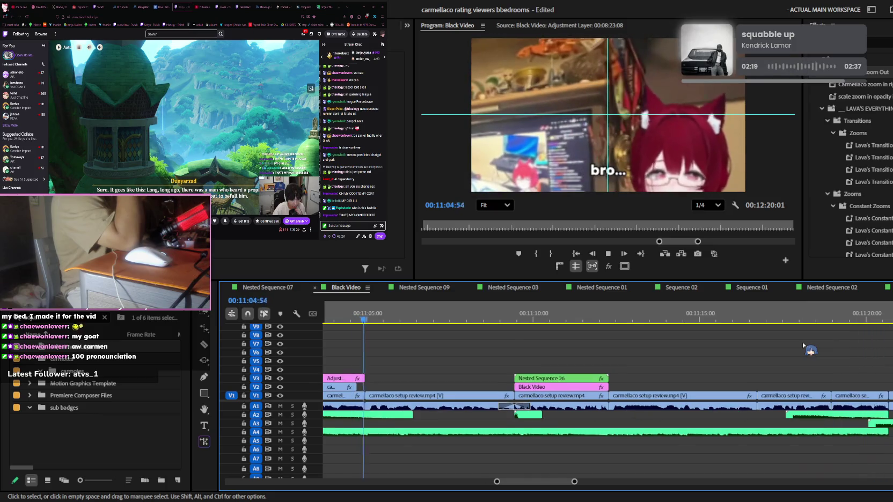
key(space)
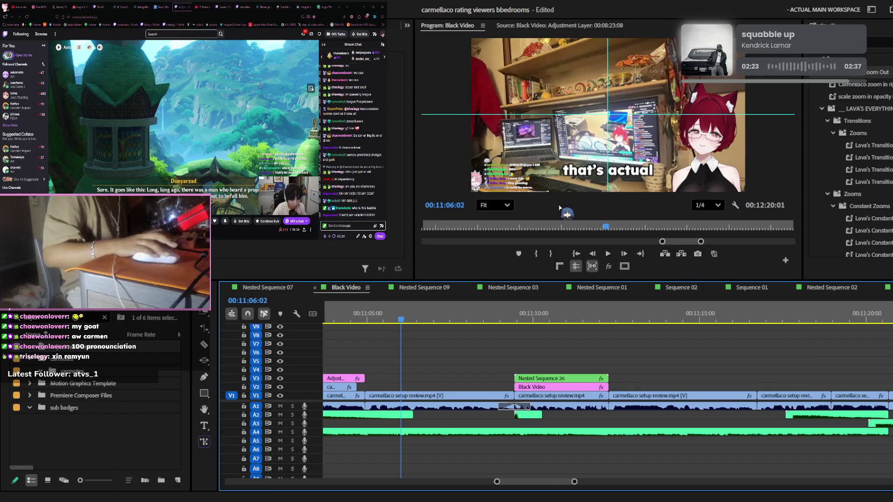
key(Up)
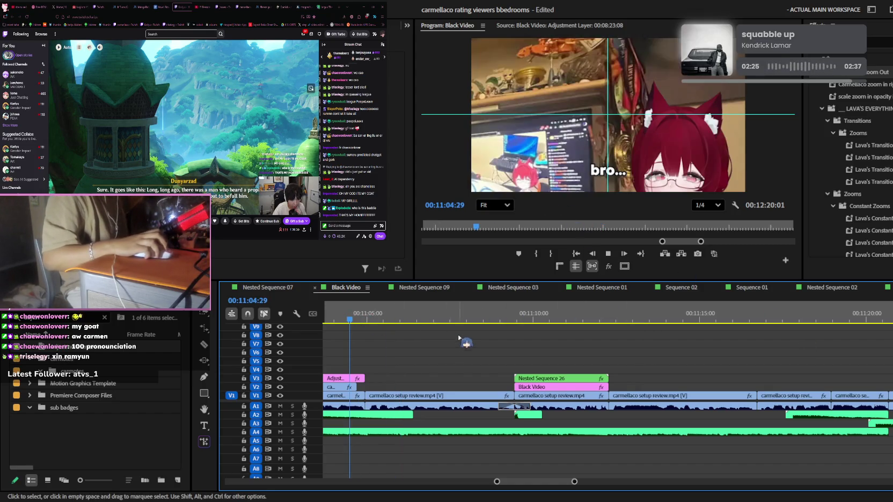
scroll(562, 378, up, 3)
key(space)
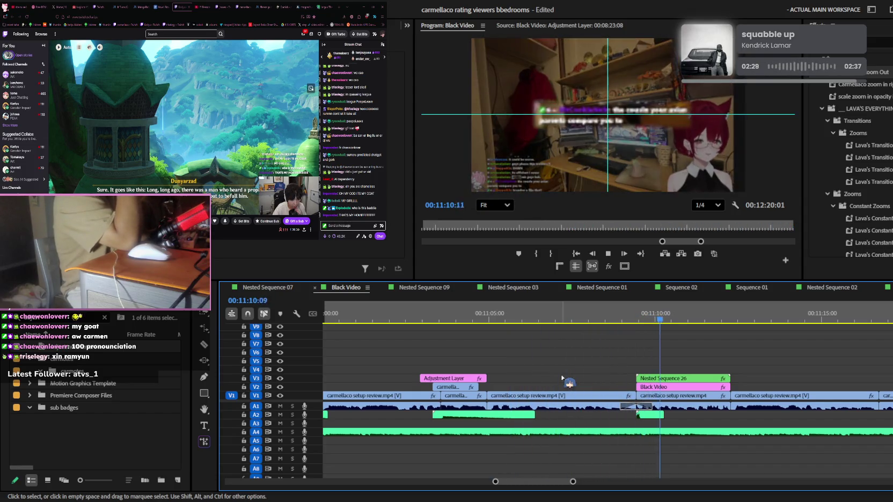
key(space)
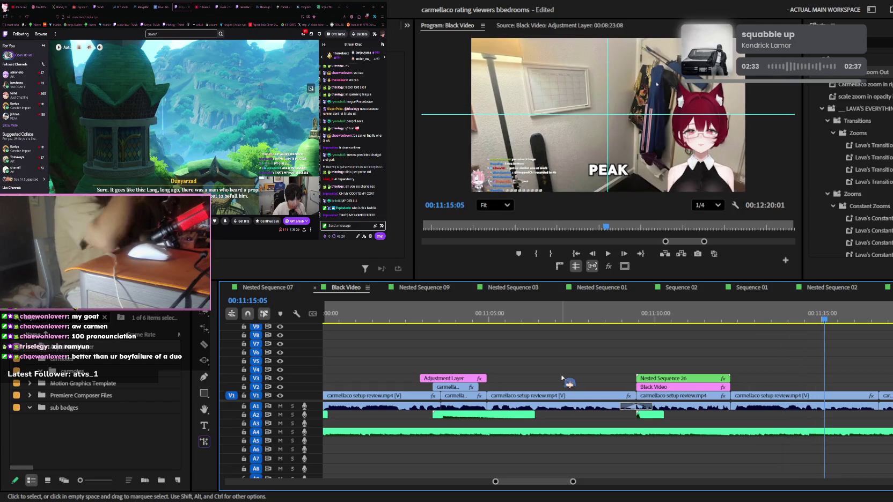
click(624, 313)
key(space)
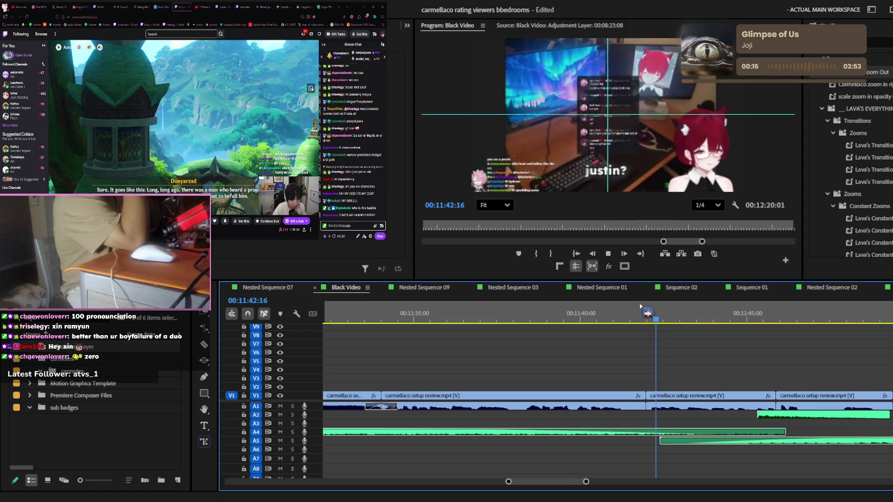
Step: Stop playback, scroll to tracks V6–V14, and place the playhead at the 11:45:22 edit
scroll(753, 371, down, 3)
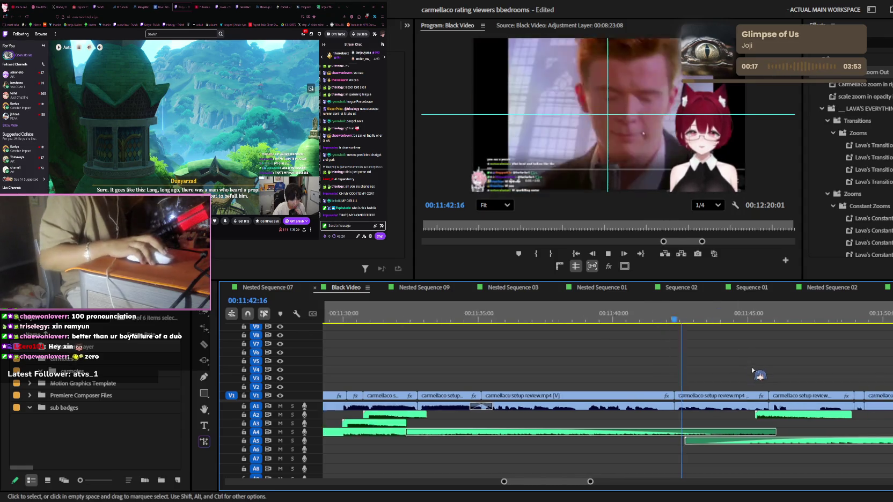
scroll(754, 371, down, 3)
key(space)
scroll(787, 382, up, 3)
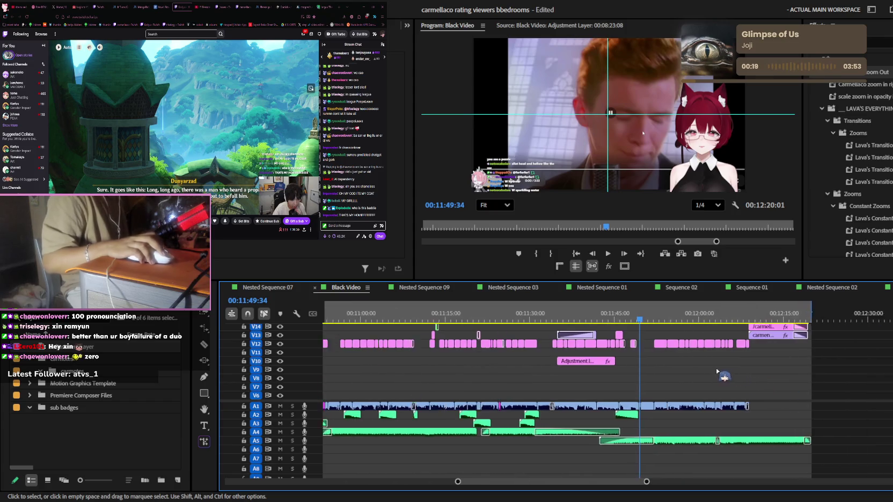
scroll(721, 374, up, 3)
scroll(677, 370, up, 2)
scroll(677, 382, up, 3)
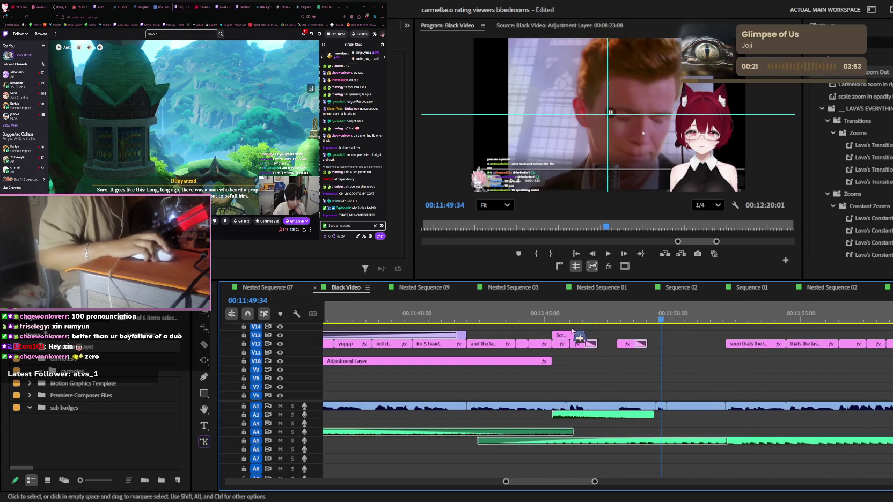
key(Up)
drag(570, 320, 552, 322)
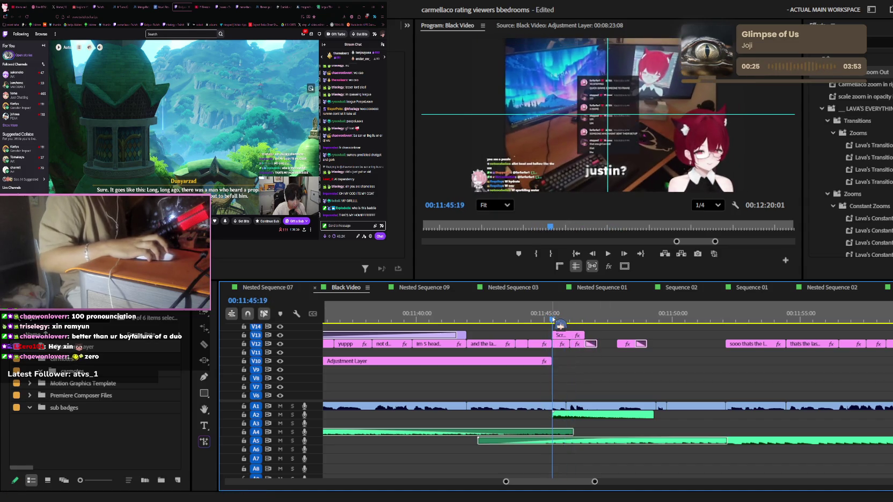
Step: Zoom the Program monitor in on the chat overlay, then reset it to Fit at 11:45:42
scroll(605, 101, up, 3)
scroll(605, 101, down, 1)
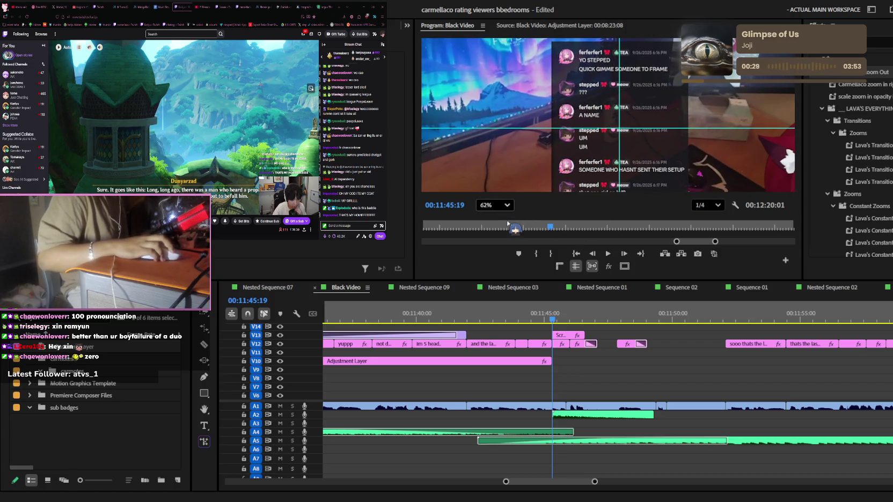
scroll(507, 225, down, 1)
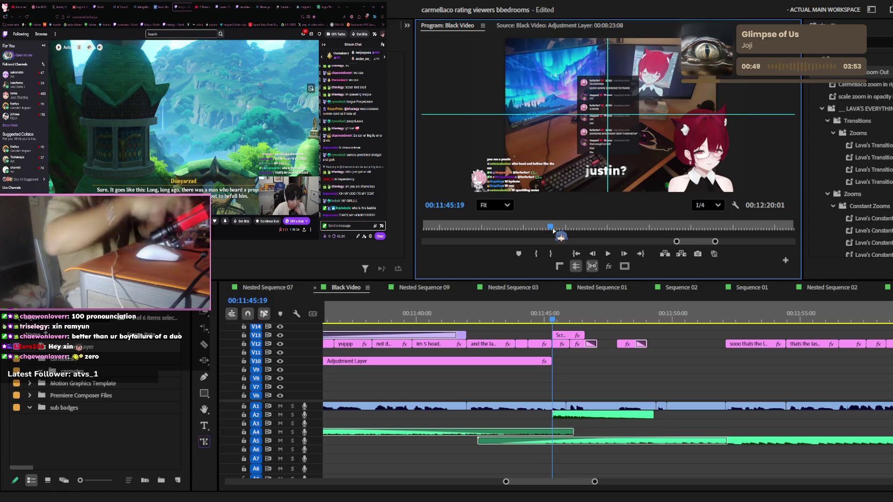
scroll(608, 118, up, 3)
scroll(609, 118, up, 2)
scroll(609, 117, up, 1)
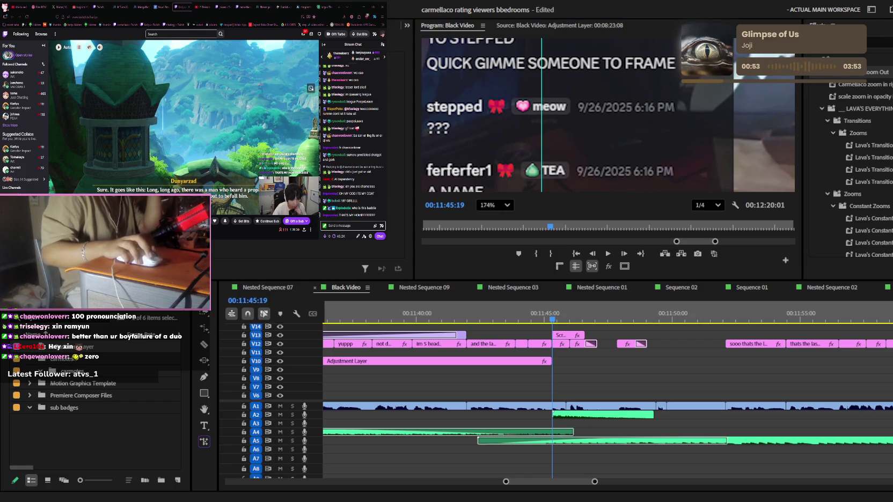
click(612, 285)
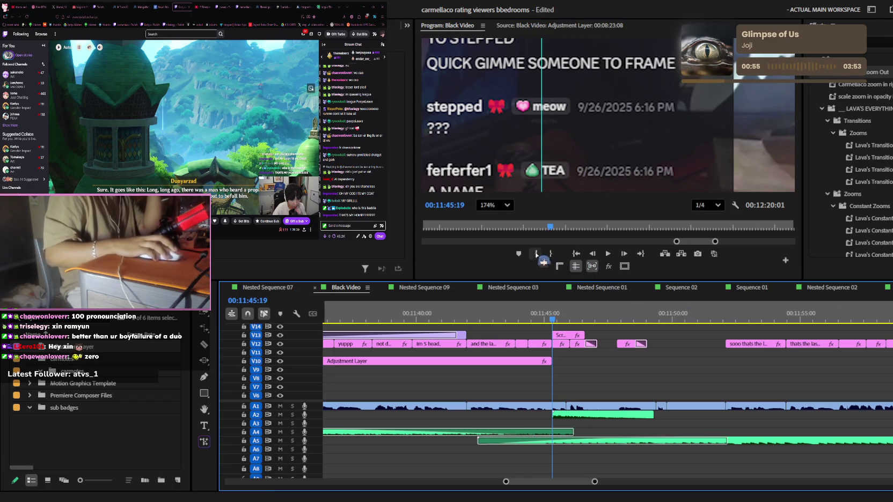
click(563, 253)
key(shift+z)
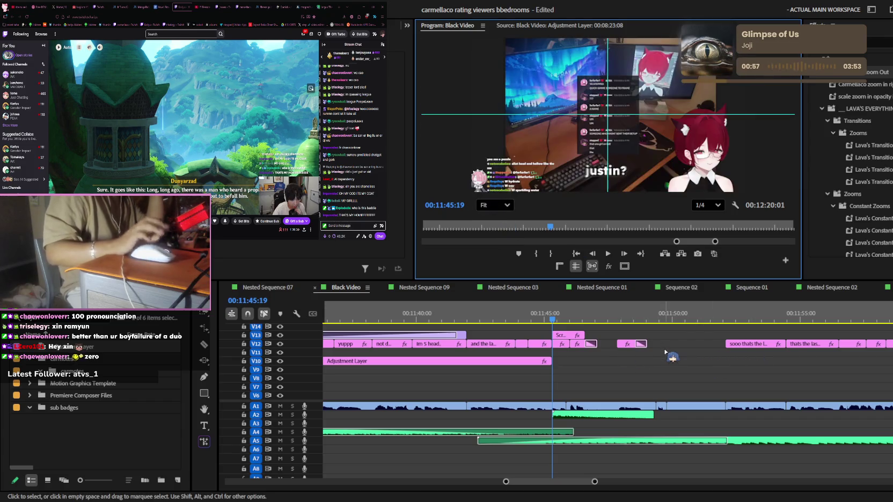
click(665, 352)
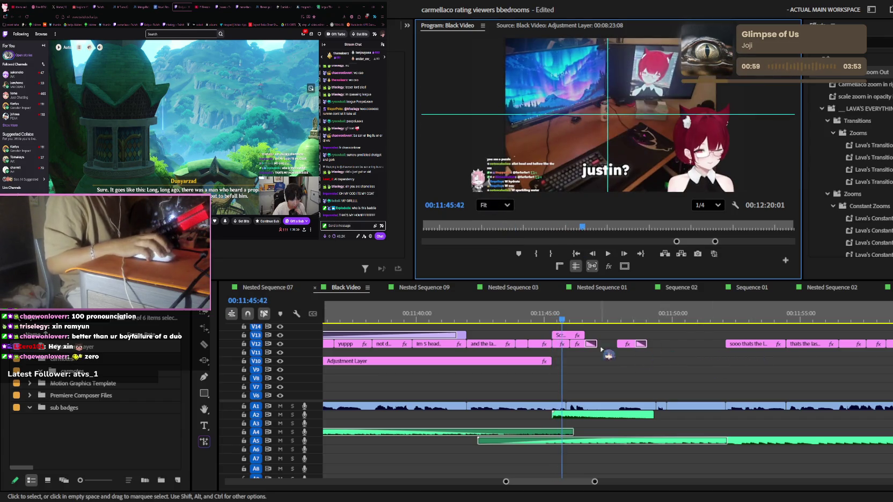
key(minus)
key(shift+4)
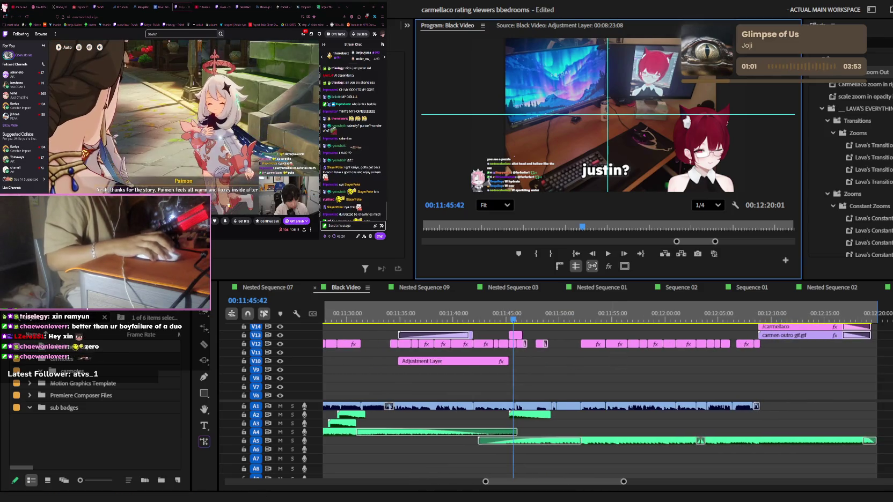
click(532, 318)
key(equal)
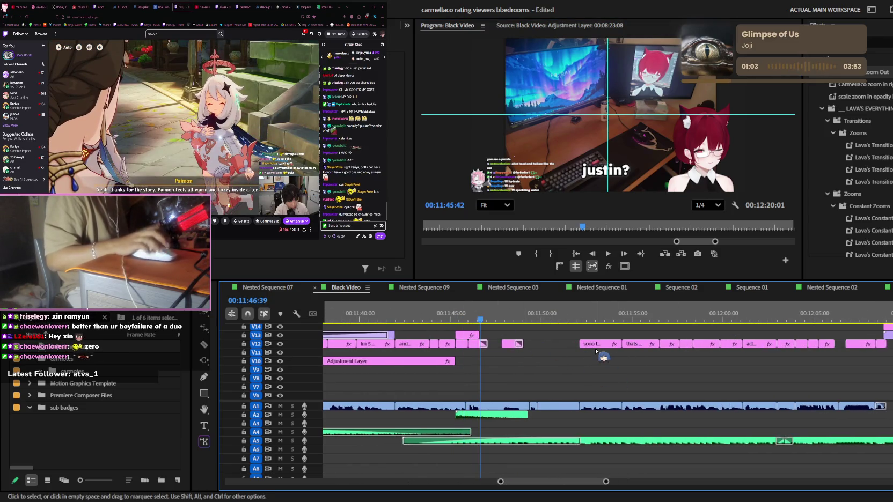
key(space)
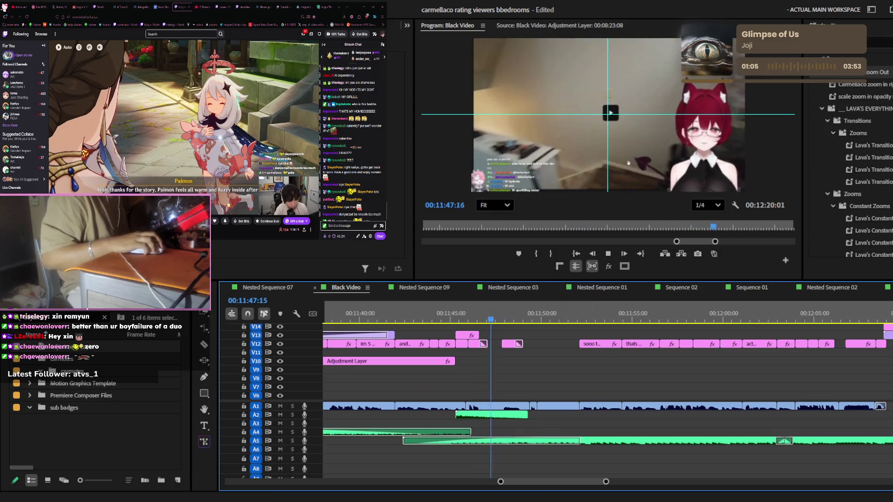
key(minus)
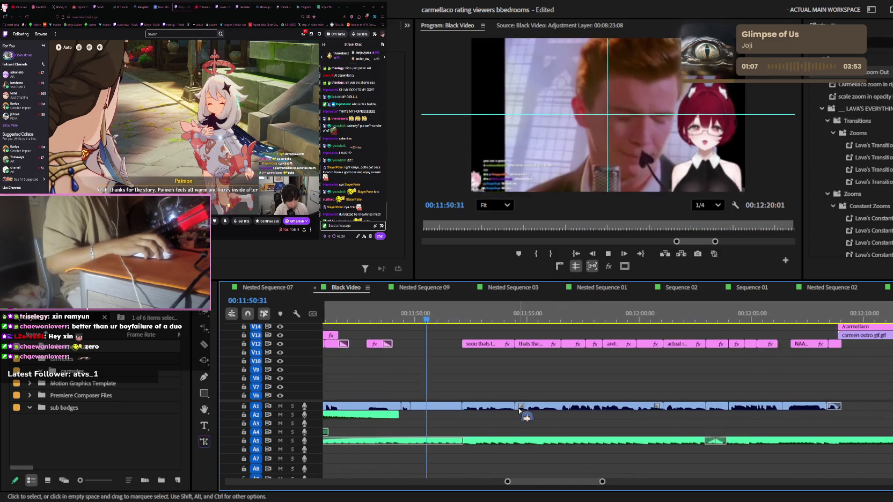
key(minus)
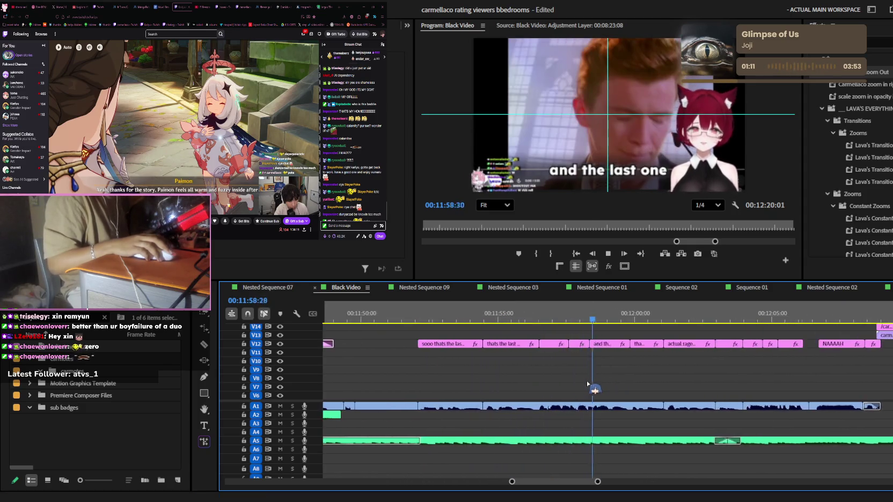
key(minus)
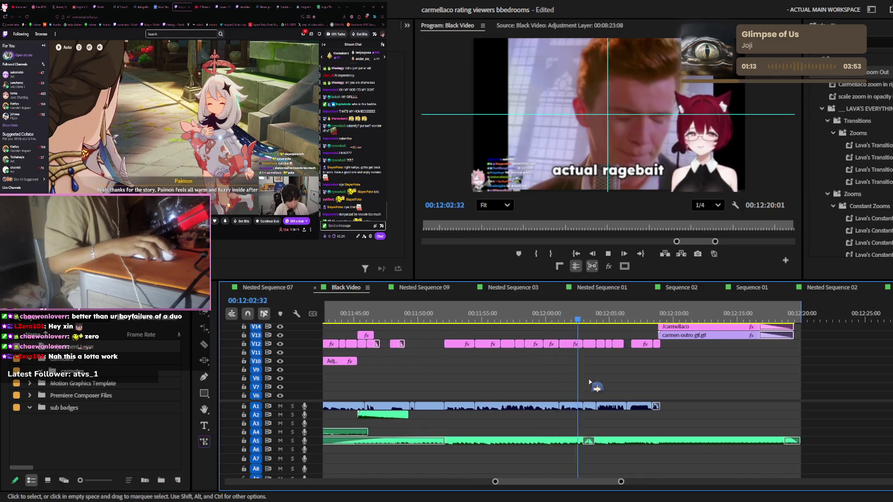
key(equal)
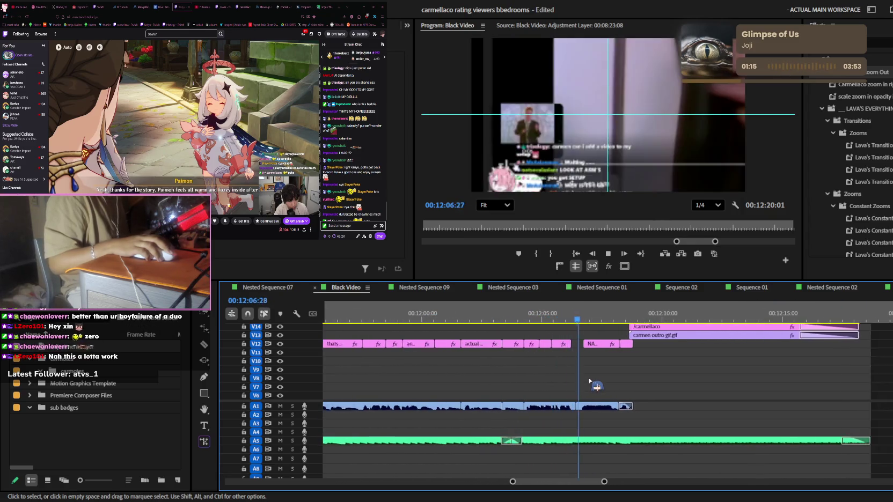
key(minus)
key(minus)
key(minus)
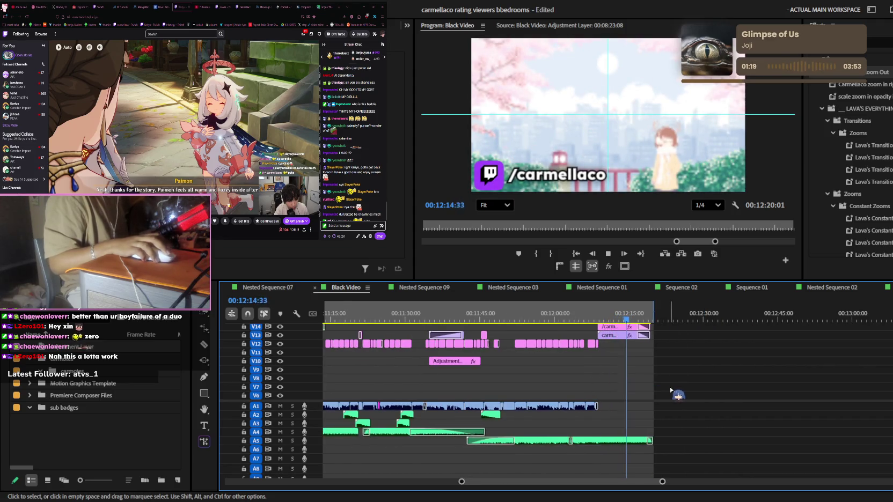
key(equal)
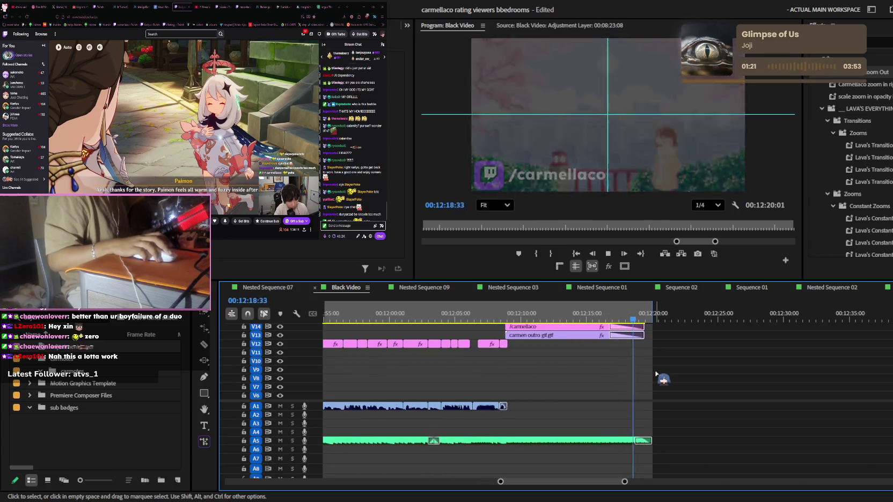
key(space)
key(minus)
key(minus)
key(minus)
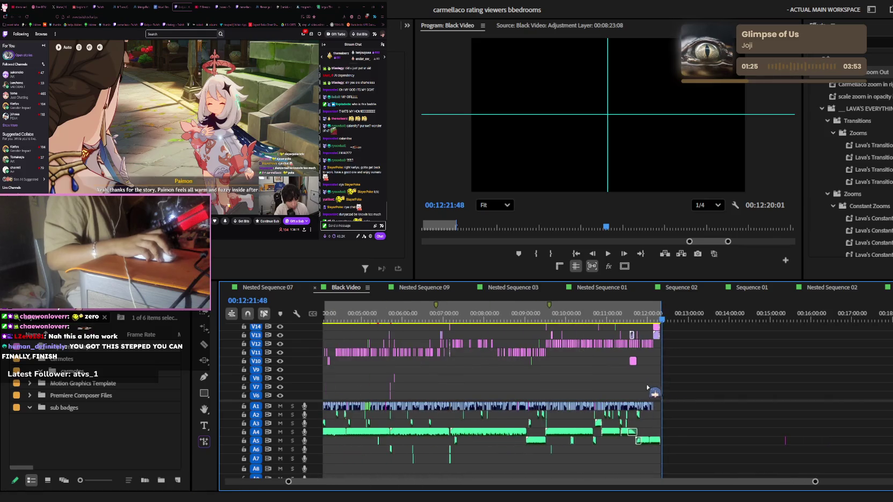
key(minus)
key(minus)
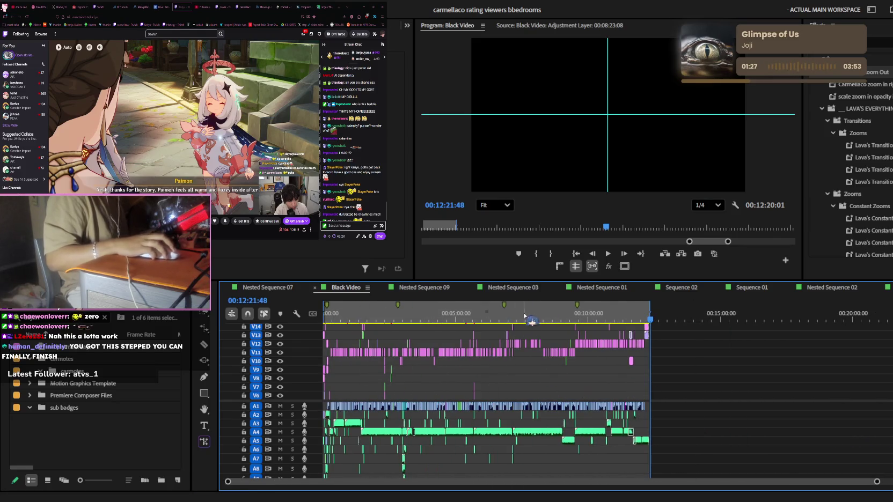
drag(524, 315, 351, 315)
scroll(511, 370, up, 2)
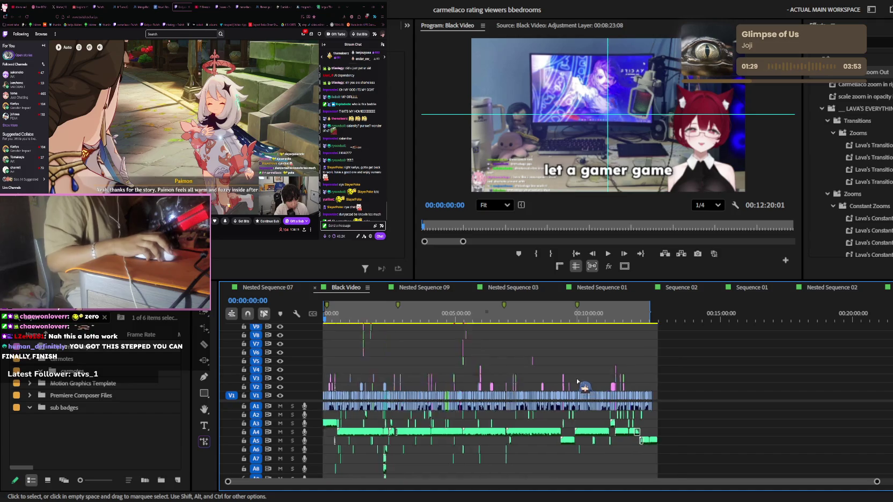
alt+scroll(590, 367, up, 3)
scroll(613, 370, left, 3)
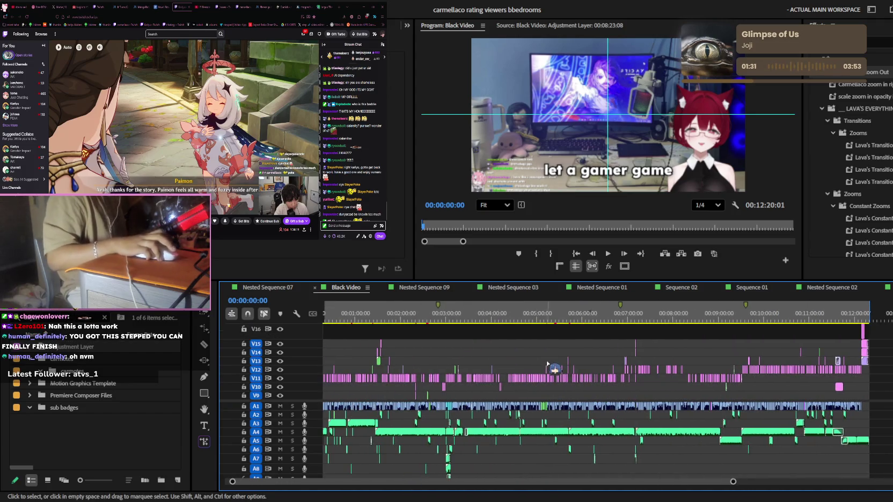
scroll(580, 370, left, 2)
scroll(550, 371, down, 1)
scroll(544, 369, down, 1)
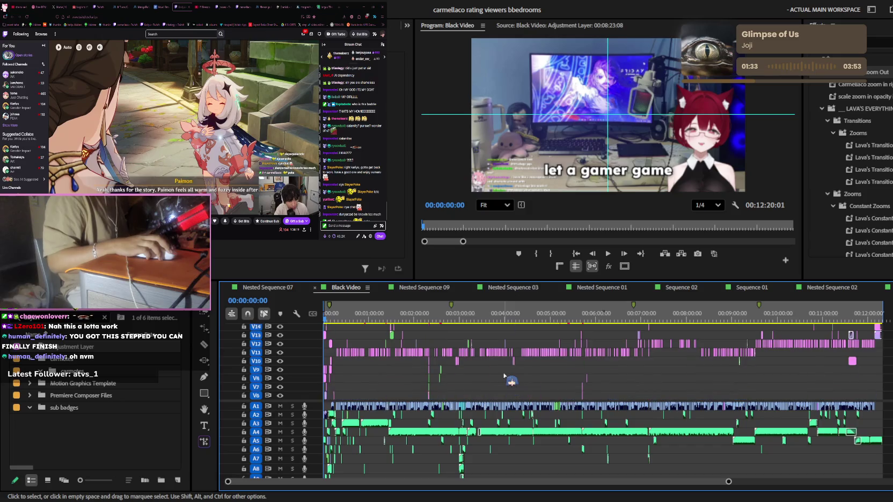
click(59, 6)
text(2 hour vod -> 12 minute long form! for @)
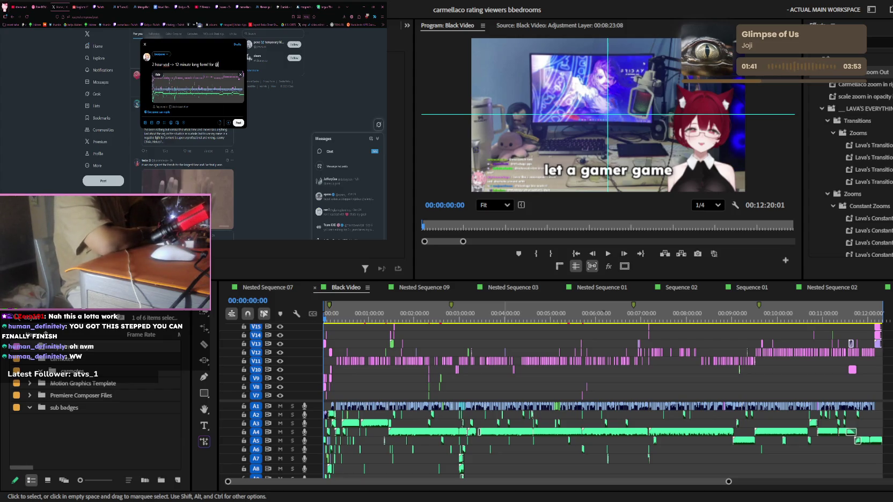
text(c/)
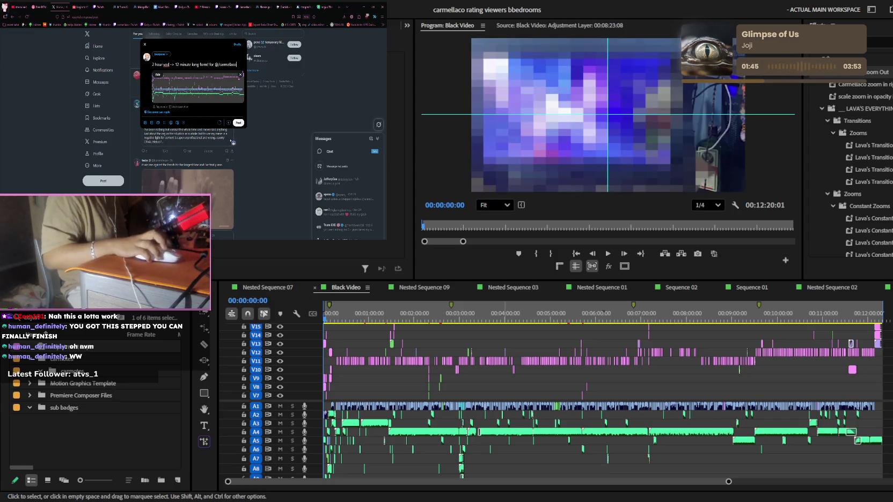
click(239, 123)
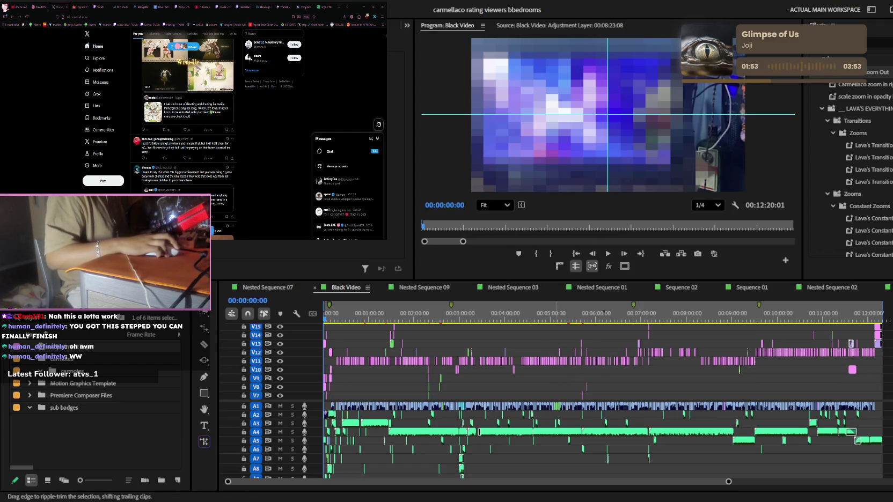
scroll(486, 370, up, 1)
scroll(486, 370, up, 1)
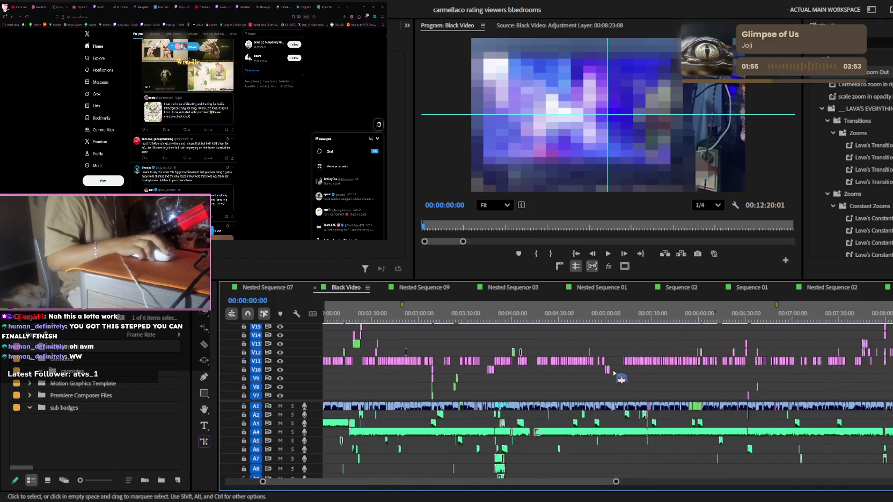
scroll(486, 371, up, 1)
scroll(457, 355, up, 1)
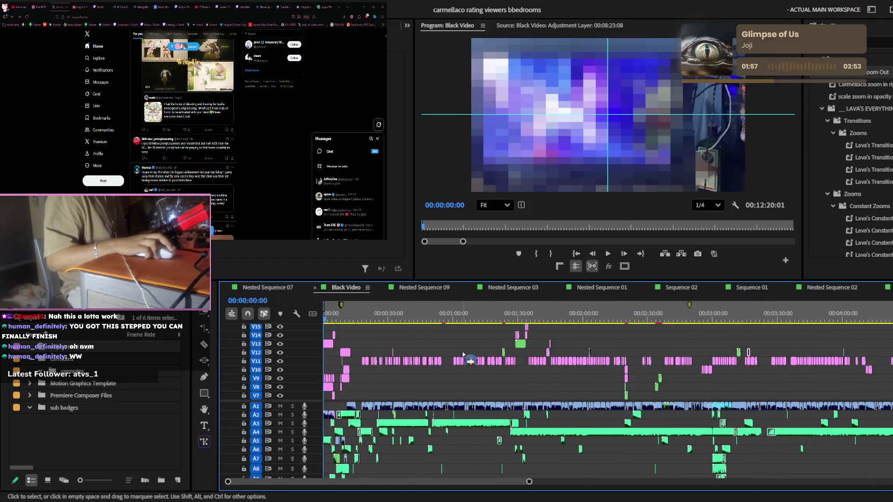
scroll(464, 355, up, 1)
scroll(464, 354, up, 1)
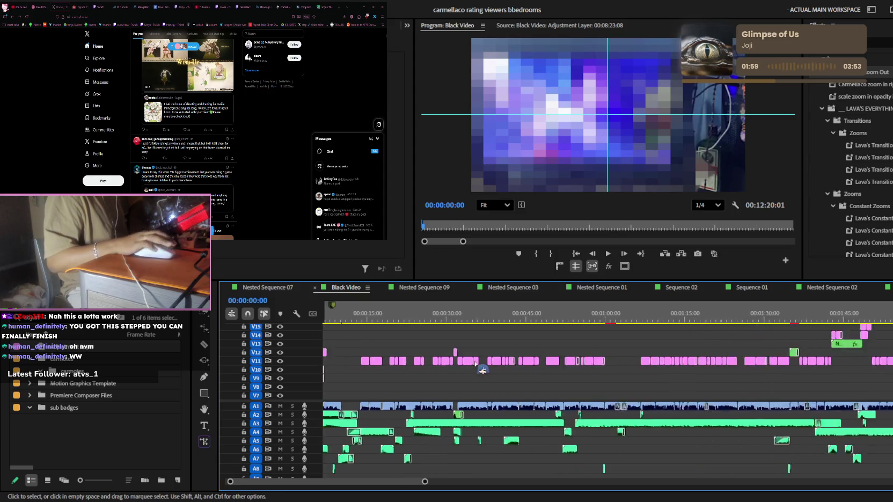
scroll(473, 372, up, 1)
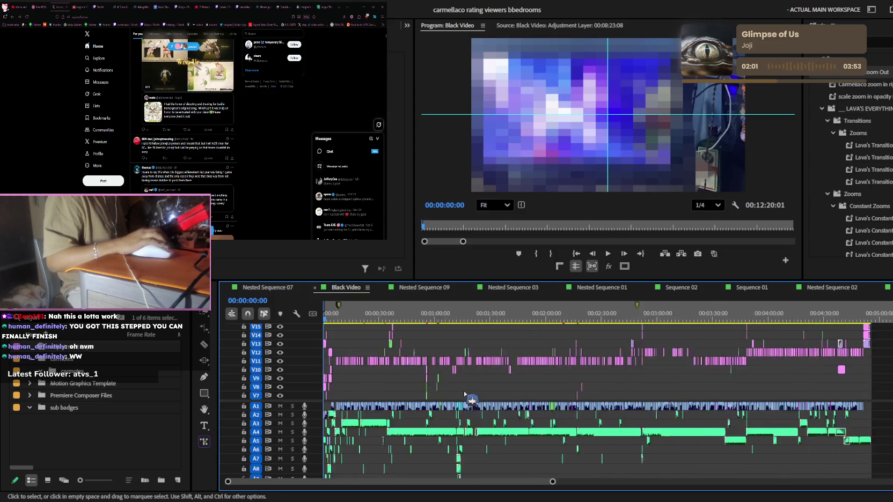
scroll(467, 390, down, 5)
scroll(464, 392, up, 2)
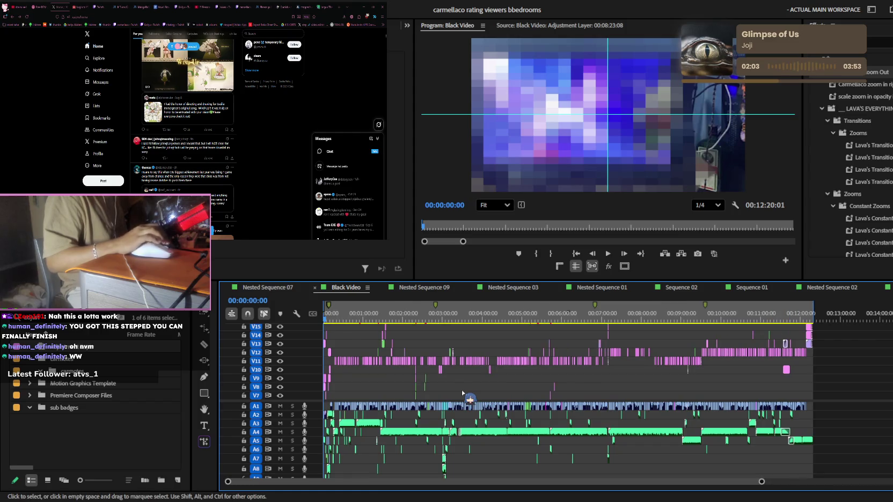
scroll(462, 393, up, 1)
scroll(463, 393, up, 1)
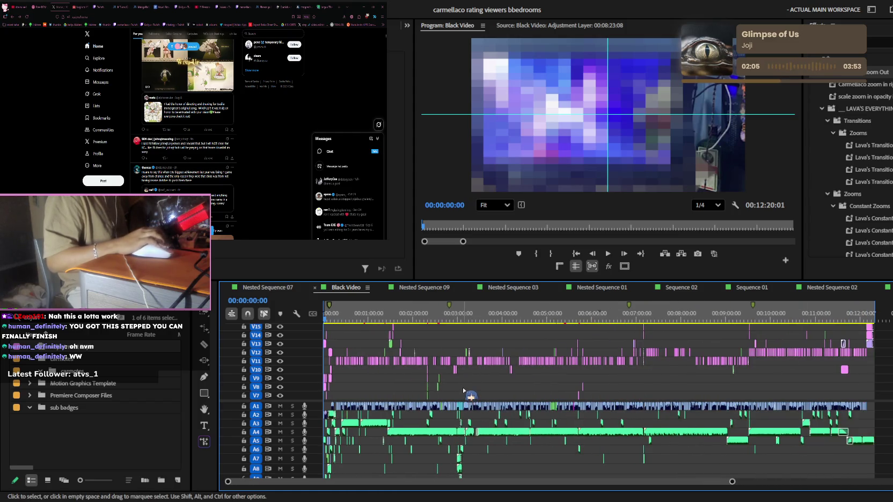
scroll(499, 379, down, 2)
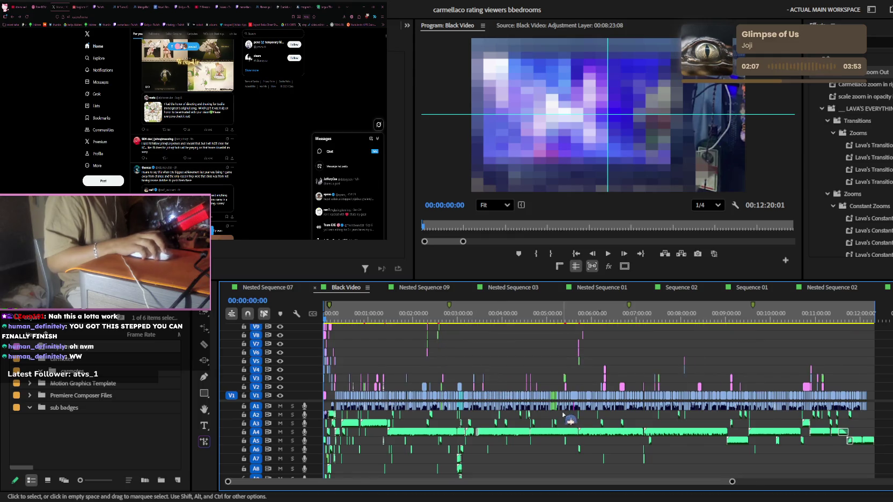
scroll(531, 407, down, 2)
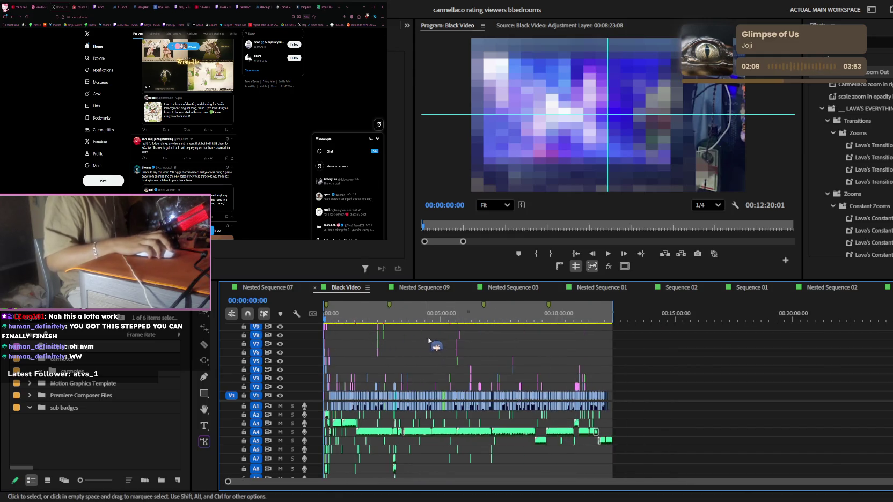
scroll(627, 335, up, 3)
scroll(633, 339, up, 3)
scroll(625, 342, up, 2)
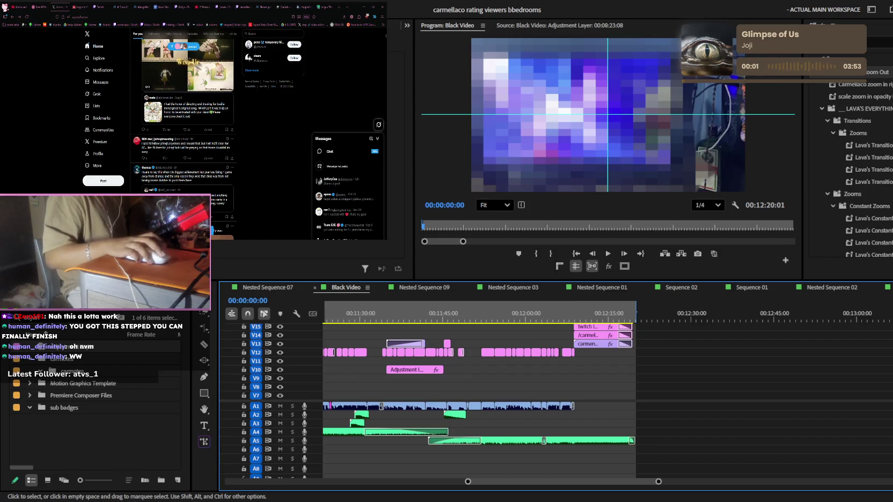
drag(541, 2, 541, 304)
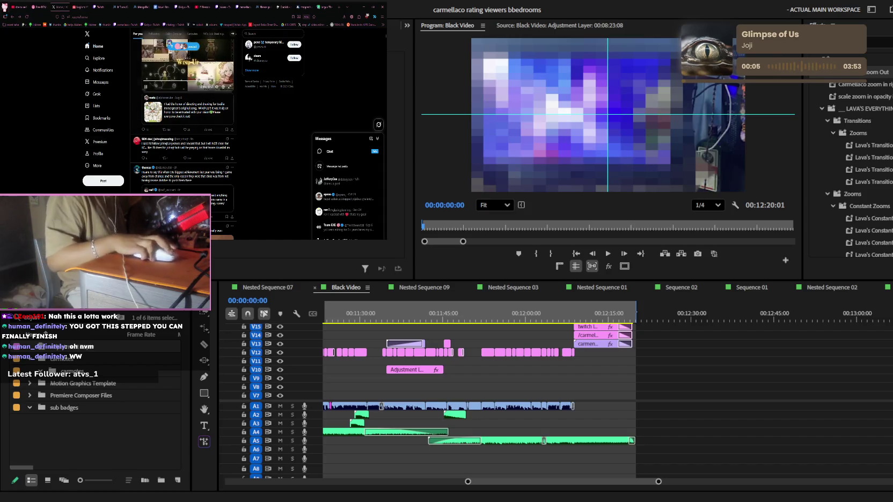
Step: Set the H.264 export to CBR with a 30.73 Mbps target bitrate, about 2872 MB
click(125, 7)
click(668, 285)
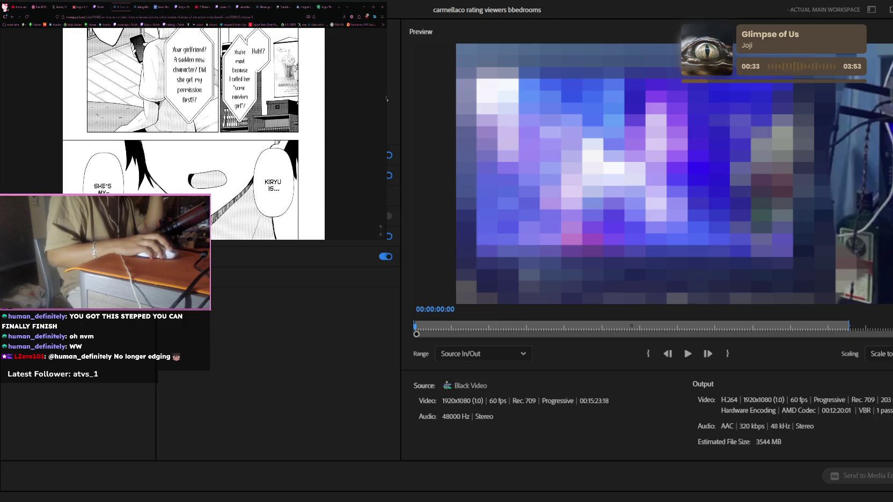
scroll(241, 349, up, 3)
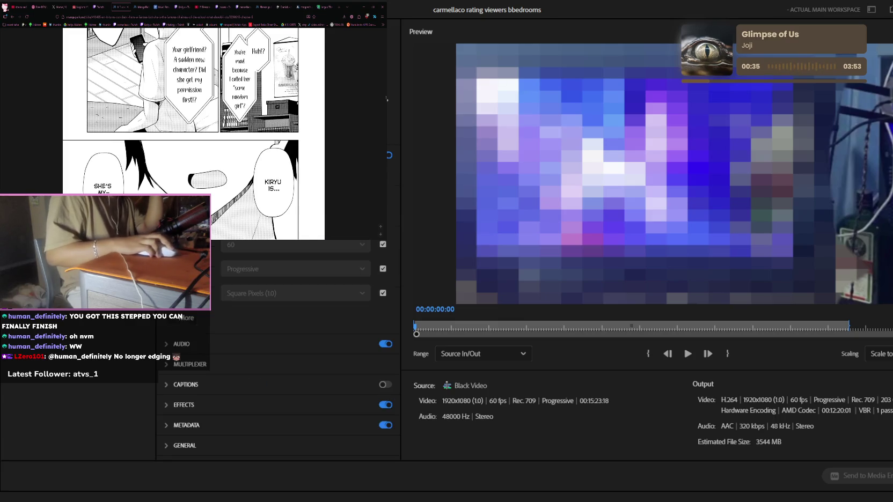
scroll(213, 300, down, 2)
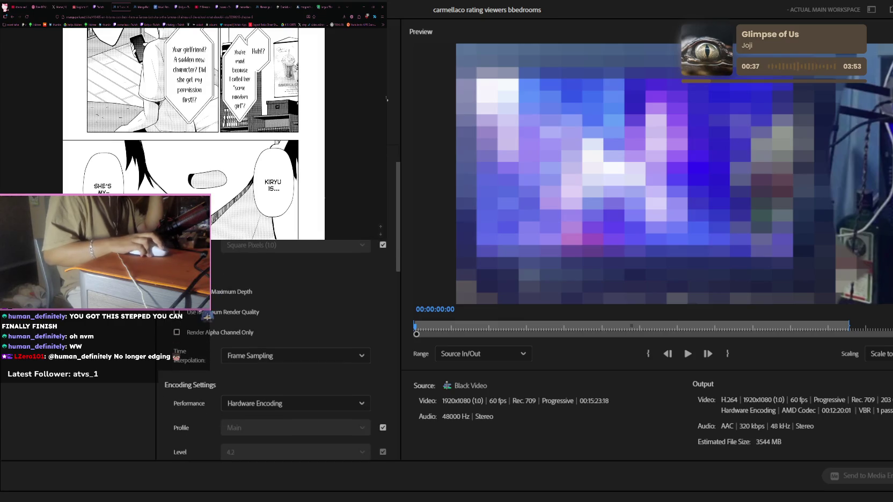
scroll(217, 306, down, 1)
scroll(249, 260, down, 2)
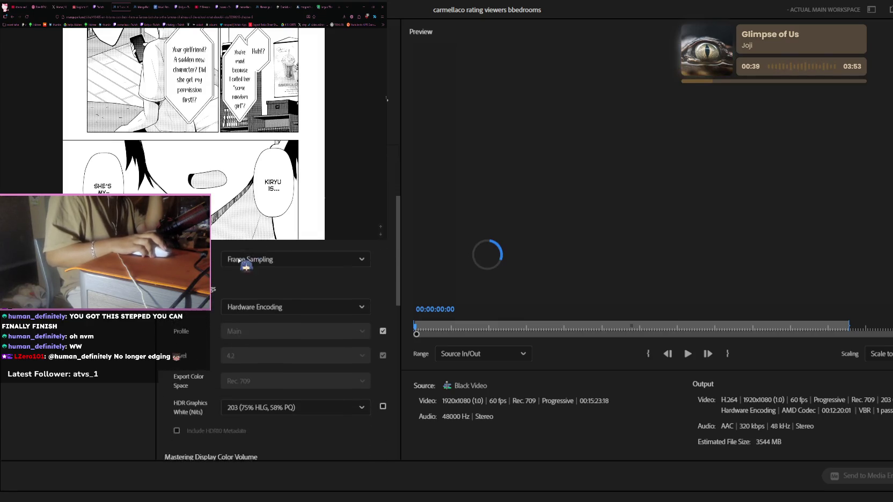
scroll(231, 259, down, 1)
scroll(217, 259, down, 2)
scroll(217, 259, down, 2)
scroll(217, 259, down, 2)
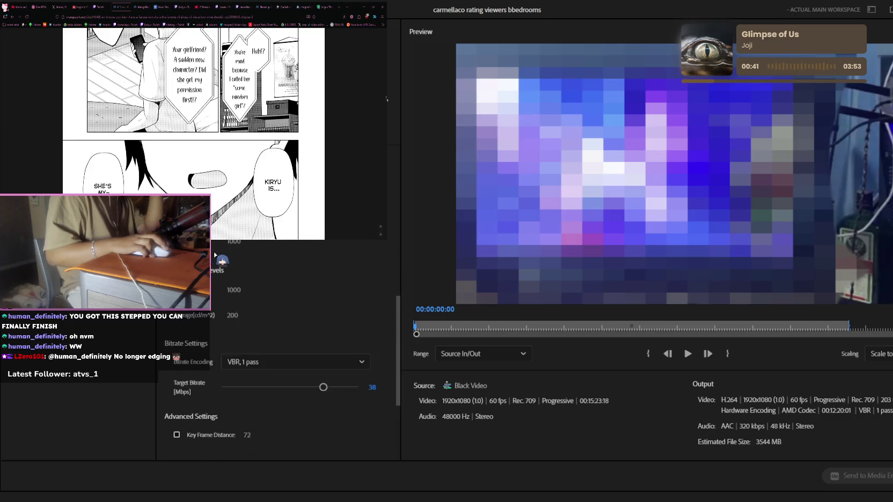
scroll(271, 310, up, 1)
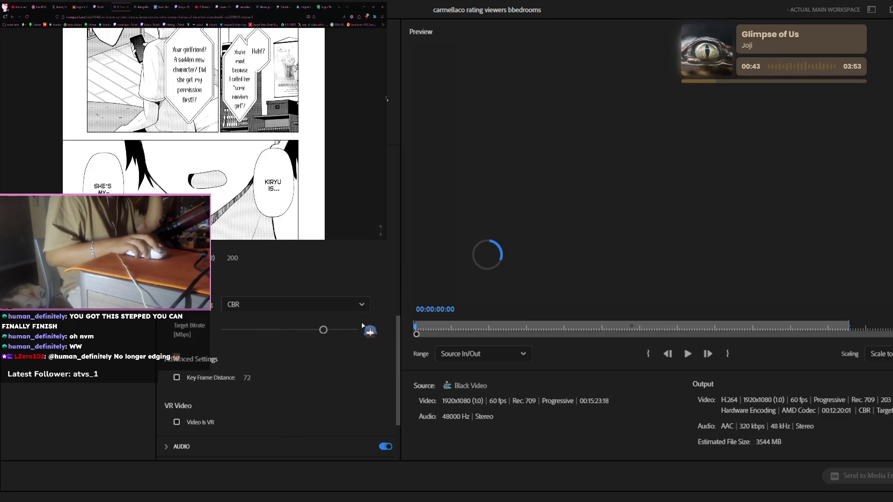
mouse_move(323, 330)
mouse_down()
mouse_move(333, 340)
mouse_move(308, 341)
mouse_up()
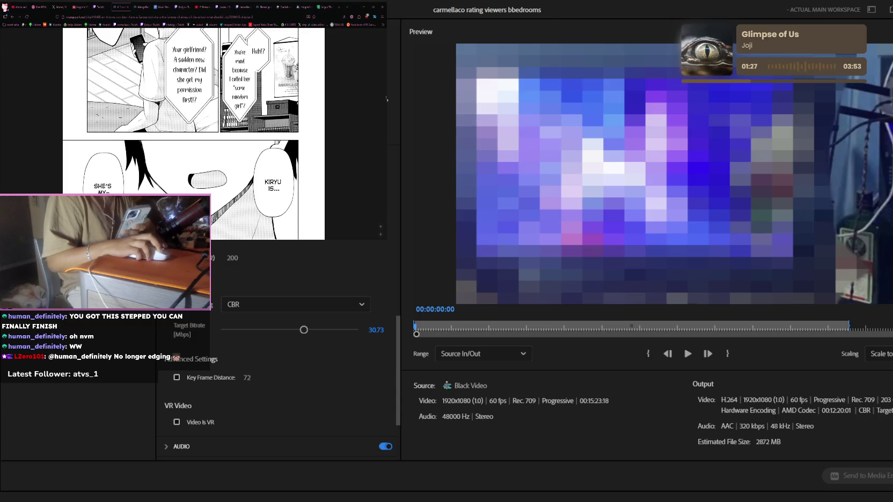
key(Escape)
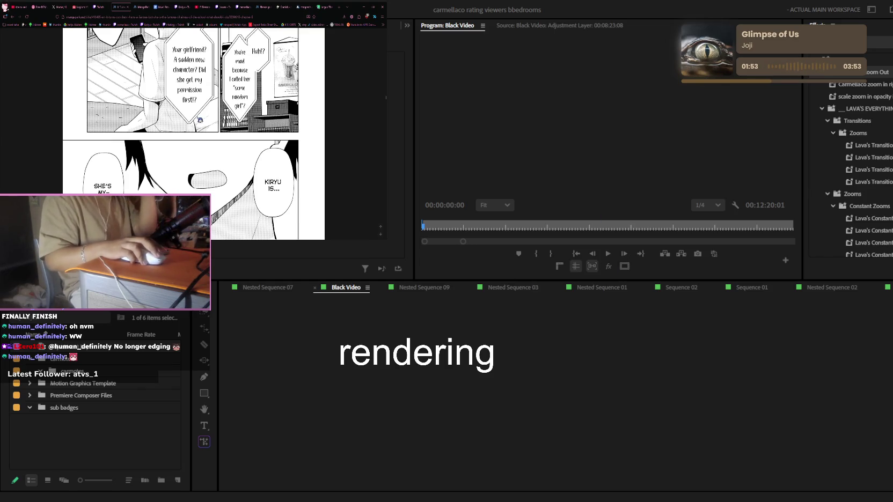
Step: Read the manga chapter down to its 'To be continued!' ending
scroll(201, 120, down, 1)
scroll(200, 120, down, 5)
scroll(200, 121, down, 5)
scroll(200, 120, down, 5)
scroll(200, 120, down, 1)
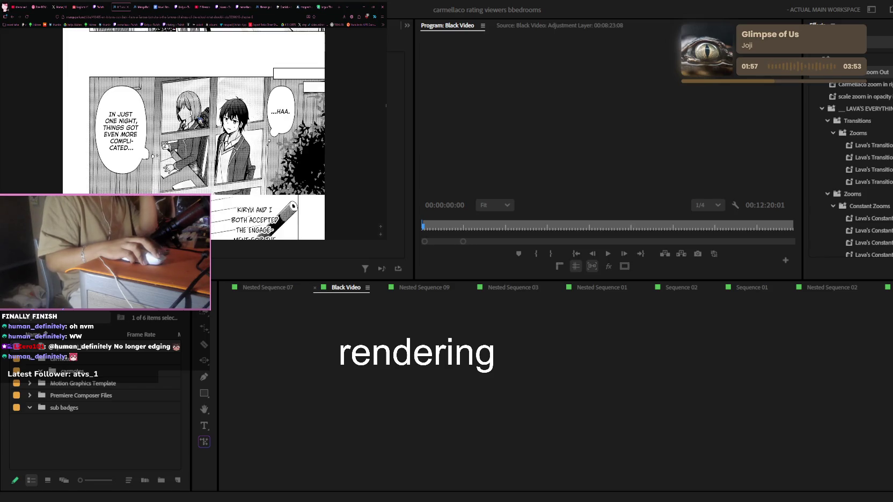
scroll(200, 121, down, 5)
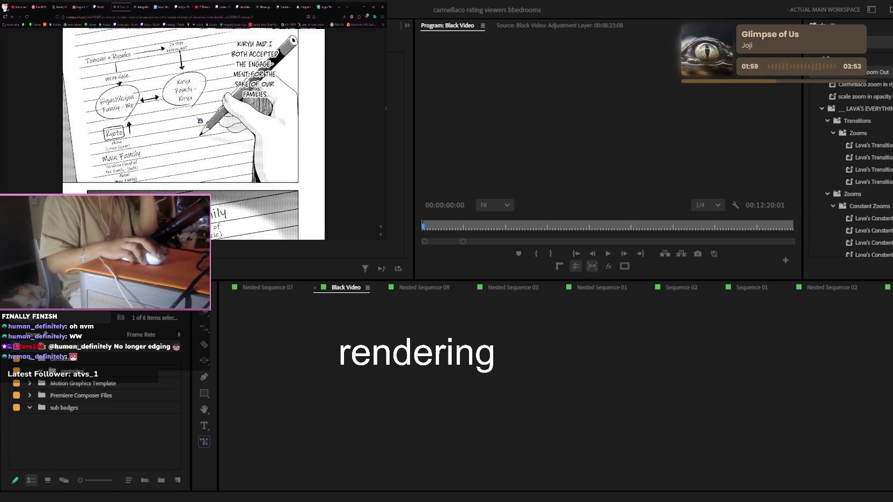
scroll(200, 120, down, 2)
scroll(200, 120, down, 2)
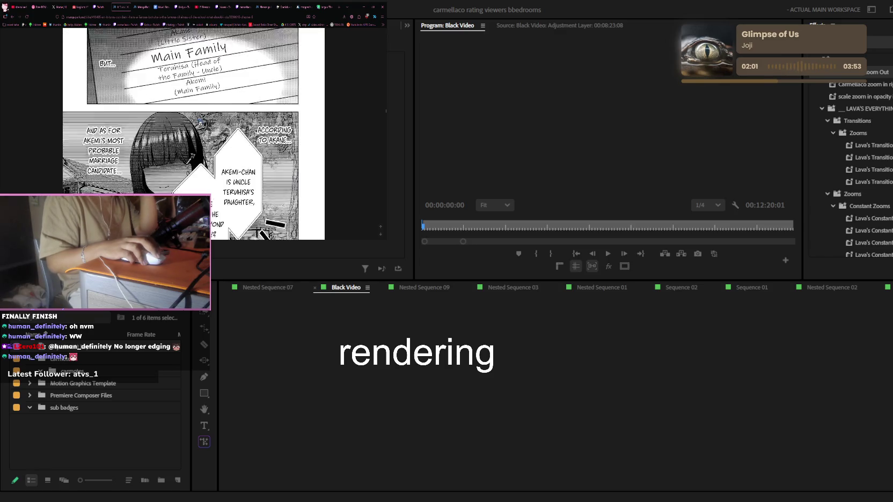
scroll(200, 121, down, 4)
scroll(200, 122, down, 5)
scroll(200, 122, down, 5)
scroll(200, 121, down, 5)
scroll(200, 122, down, 3)
scroll(200, 122, down, 3)
scroll(200, 121, down, 5)
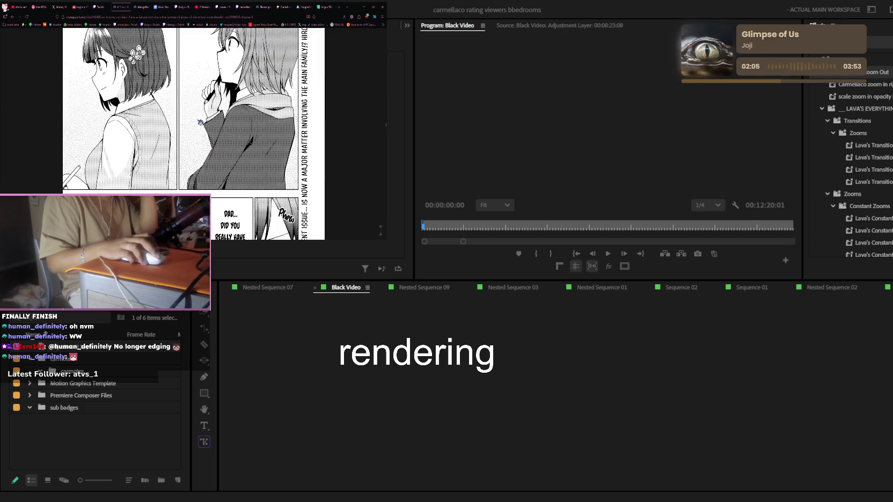
scroll(200, 122, down, 5)
scroll(200, 122, down, 3)
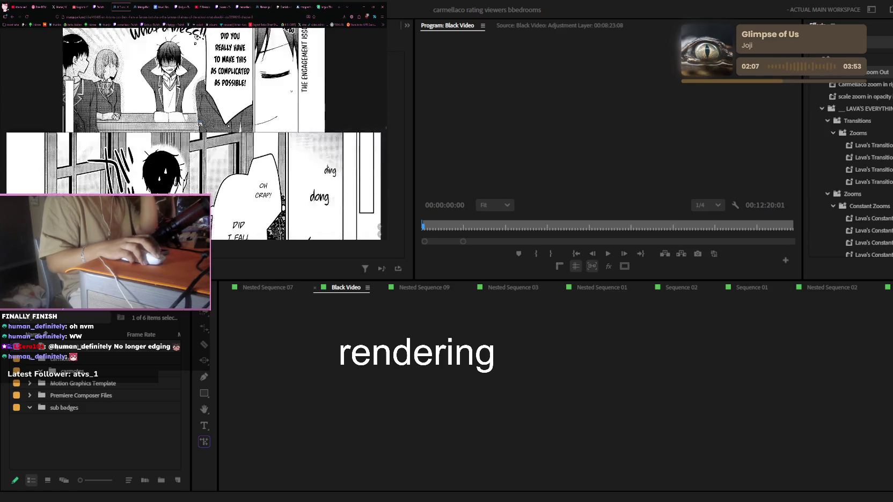
scroll(200, 122, down, 3)
scroll(200, 122, down, 3)
scroll(200, 122, down, 3)
scroll(200, 122, down, 3)
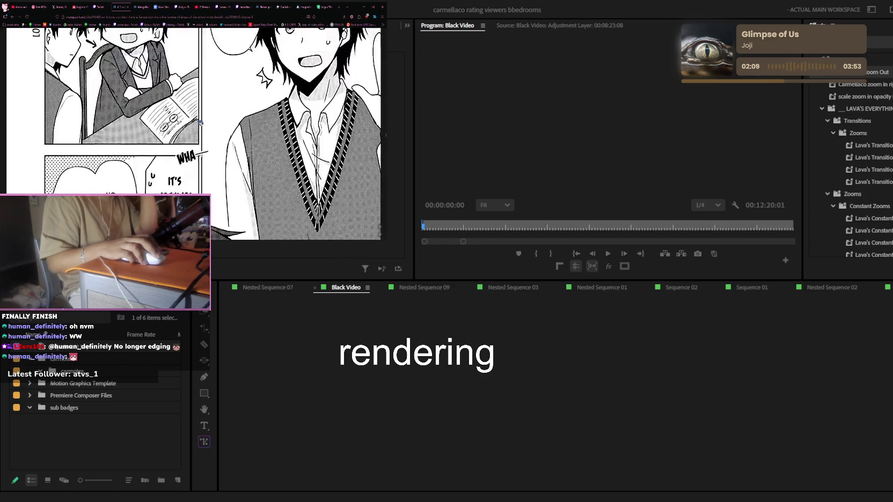
scroll(200, 121, down, 3)
scroll(200, 121, up, 1)
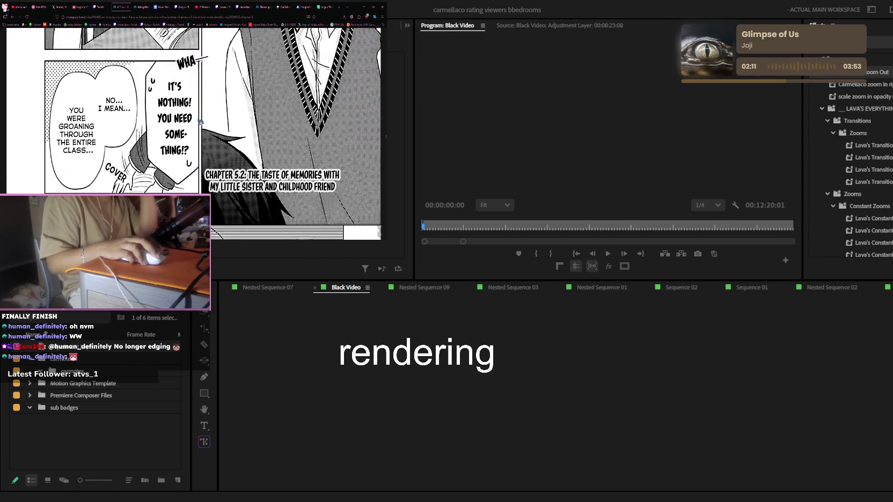
scroll(200, 121, down, 3)
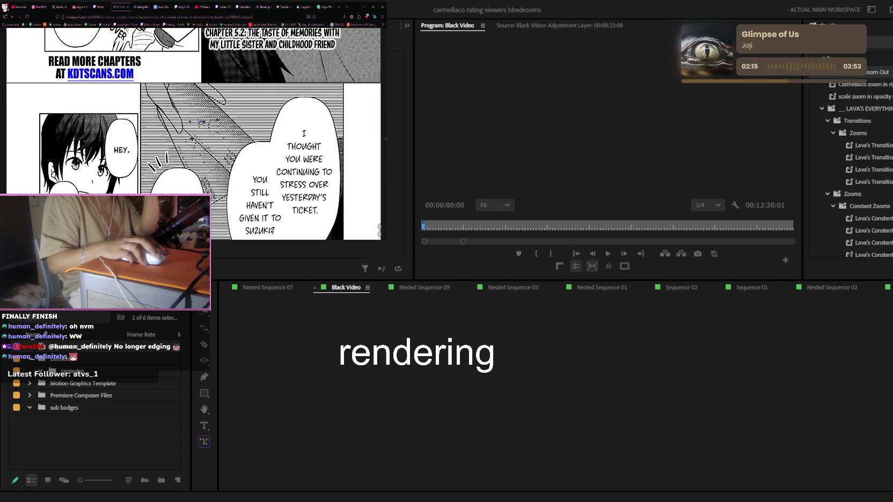
scroll(201, 123, down, 3)
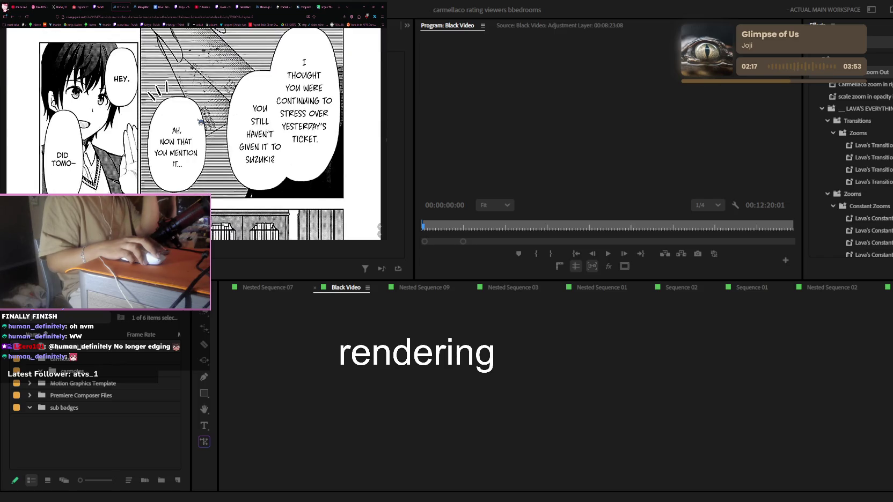
scroll(201, 122, down, 5)
scroll(201, 123, down, 3)
scroll(200, 122, down, 1)
scroll(200, 123, down, 2)
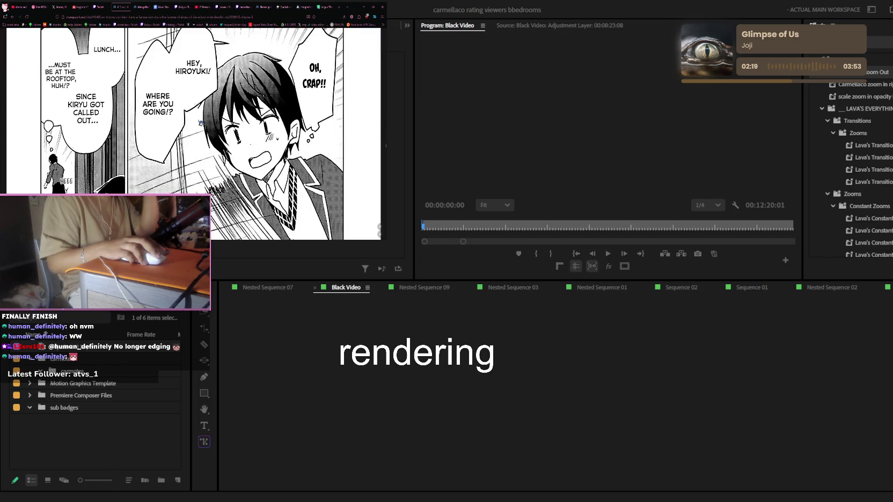
scroll(200, 123, down, 3)
scroll(201, 123, down, 2)
scroll(201, 123, down, 2)
scroll(200, 123, down, 2)
scroll(201, 123, down, 2)
scroll(201, 123, down, 3)
scroll(201, 123, down, 2)
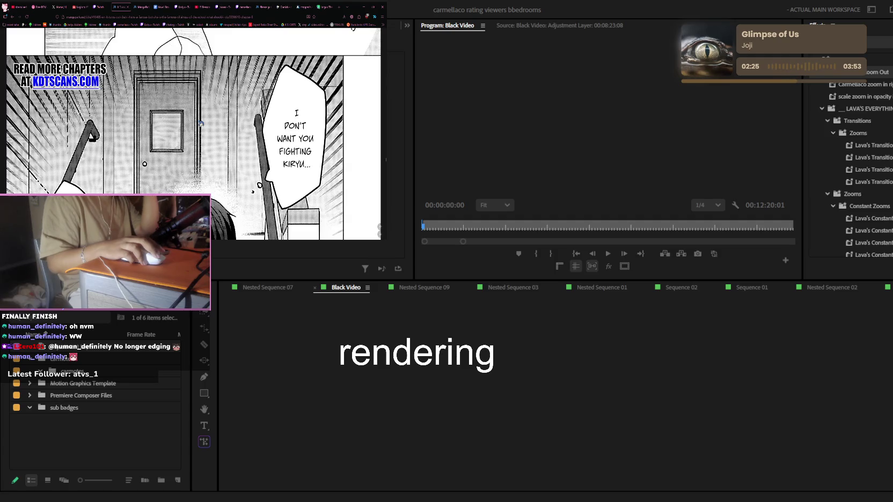
scroll(201, 123, down, 2)
scroll(200, 123, down, 2)
scroll(200, 124, down, 2)
scroll(200, 123, down, 1)
scroll(201, 124, down, 2)
scroll(200, 124, down, 2)
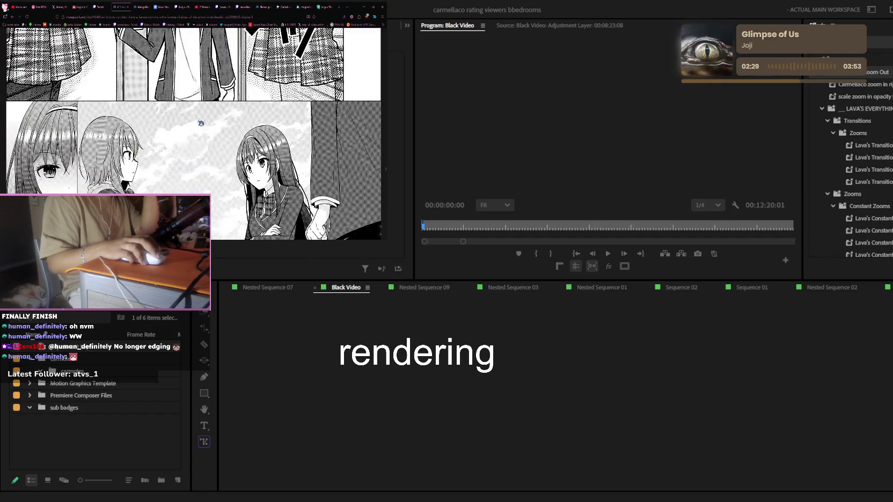
scroll(201, 123, down, 1)
scroll(201, 123, down, 2)
scroll(201, 123, down, 2)
scroll(201, 122, down, 1)
scroll(201, 123, down, 2)
scroll(201, 122, down, 2)
scroll(201, 123, down, 2)
scroll(201, 123, down, 2)
scroll(201, 123, down, 3)
scroll(201, 123, down, 1)
scroll(201, 123, down, 2)
scroll(201, 123, down, 2)
scroll(201, 123, down, 2)
scroll(202, 123, down, 2)
scroll(201, 122, down, 2)
scroll(201, 123, down, 2)
scroll(201, 122, down, 2)
scroll(201, 123, down, 1)
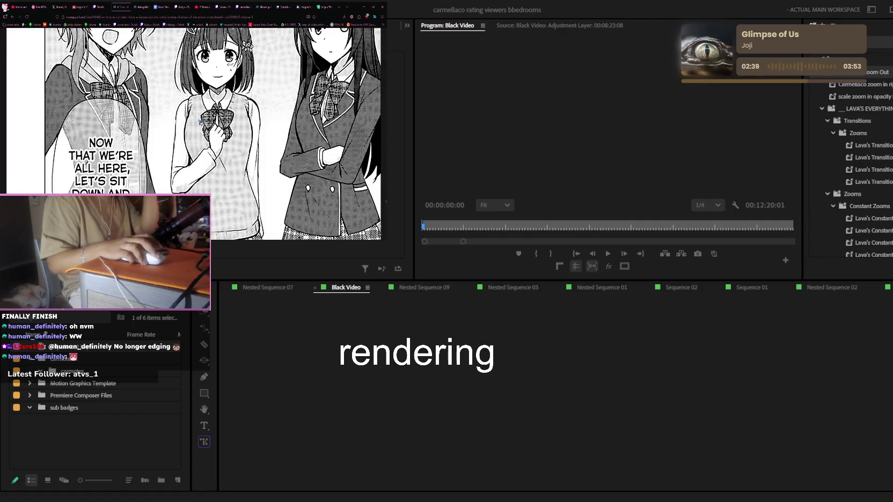
scroll(201, 122, down, 2)
scroll(201, 122, down, 2)
scroll(202, 123, down, 2)
scroll(201, 123, down, 2)
scroll(201, 123, down, 2)
scroll(201, 123, down, 2)
scroll(201, 123, down, 2)
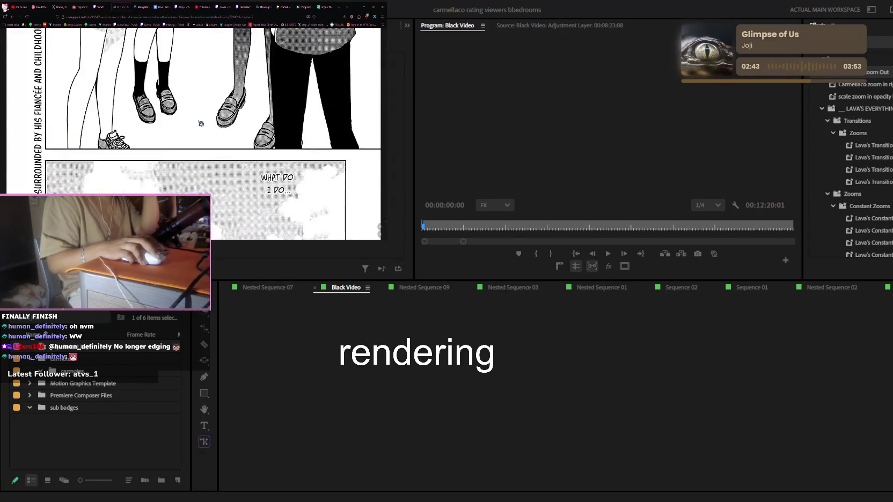
scroll(201, 123, down, 2)
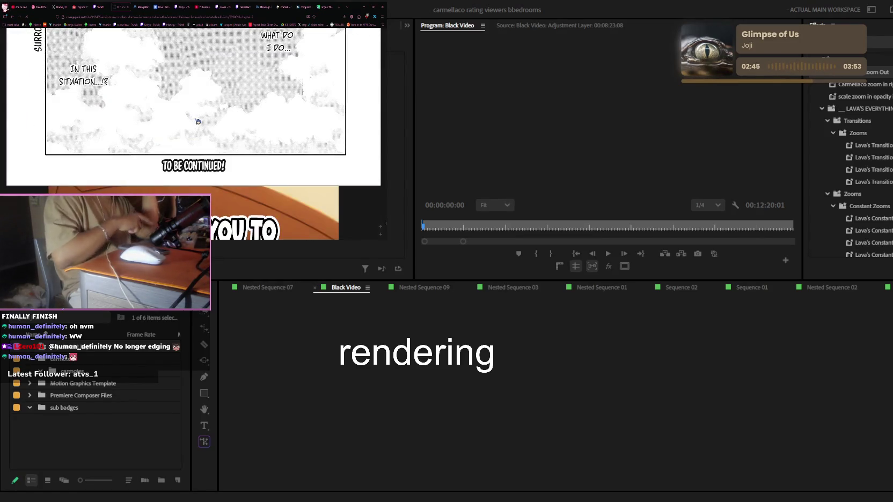
Step: Advance to Chapter 6.1, then switch to the X Home feed tab
key(Right)
scroll(198, 123, down, 2)
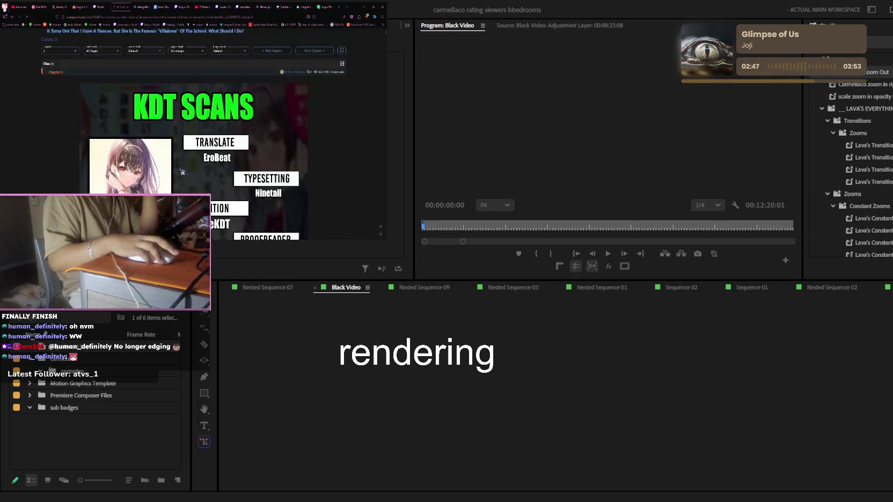
scroll(198, 122, down, 4)
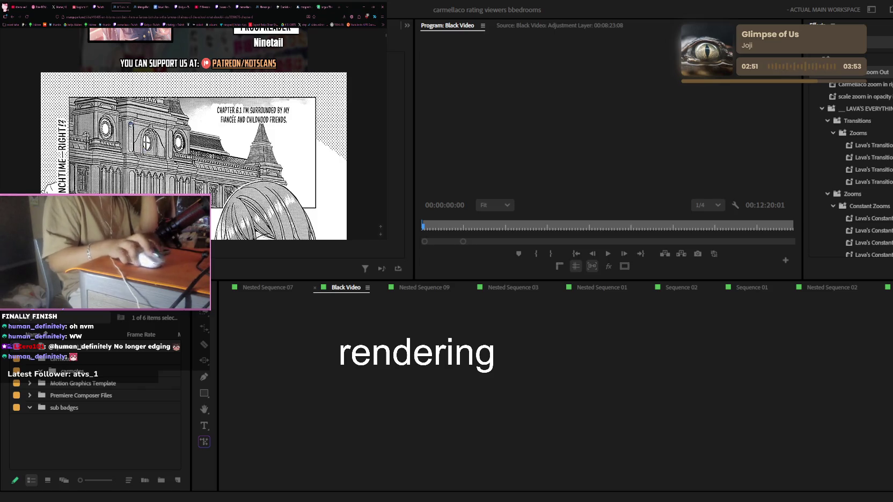
key(ctrl+3)
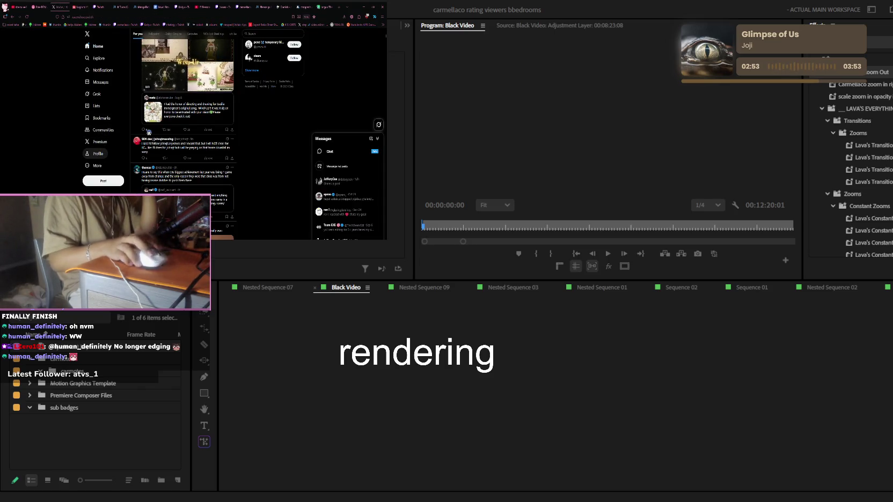
Step: Look over the account's own X profile, then return to the Home feed
click(99, 154)
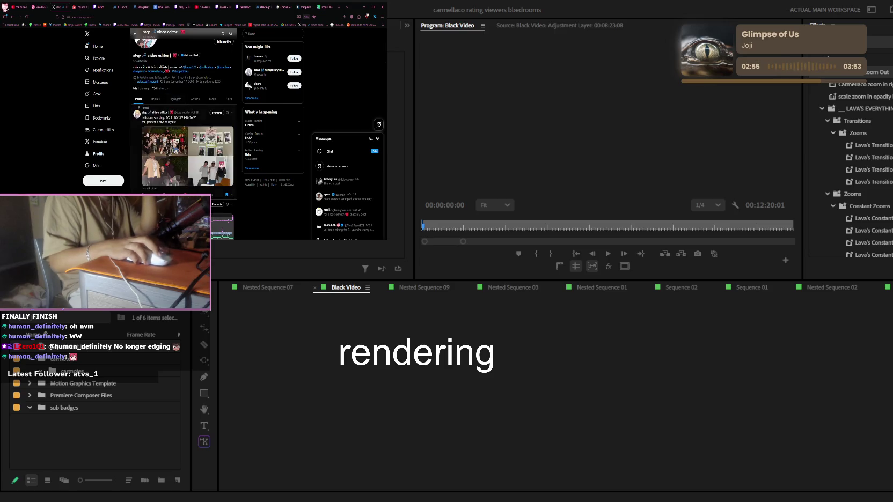
scroll(166, 148, down, 3)
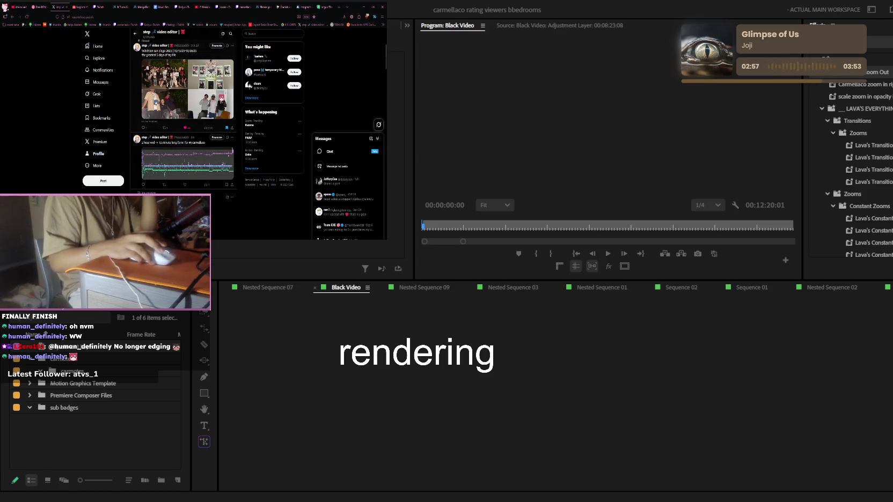
click(95, 49)
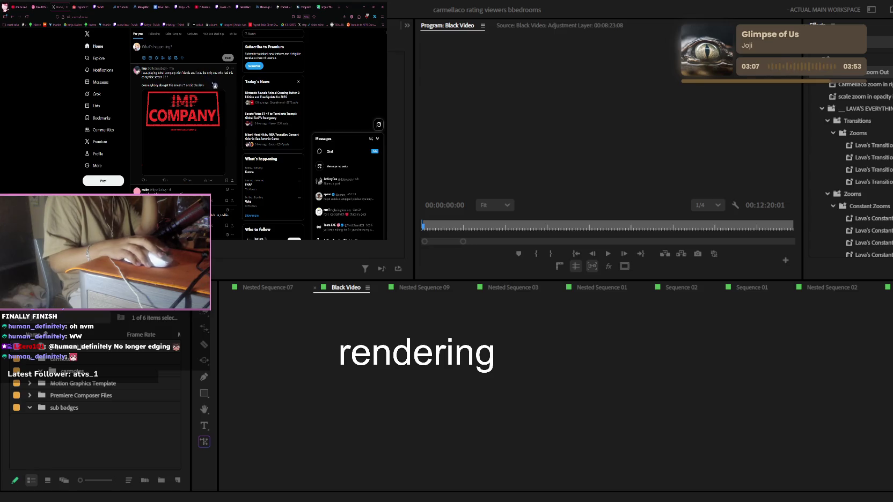
Step: Read the IMP COMPANY post and another post's reply thread, returning to the feed each time
click(211, 83)
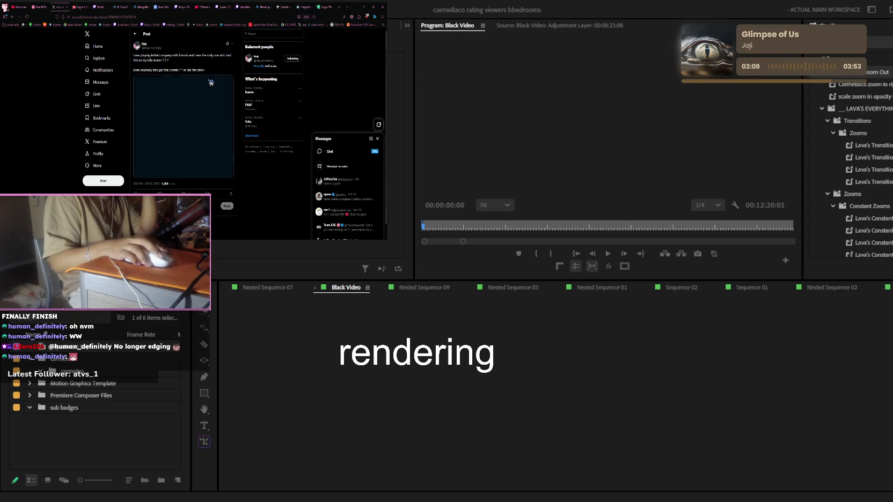
scroll(207, 86, down, 2)
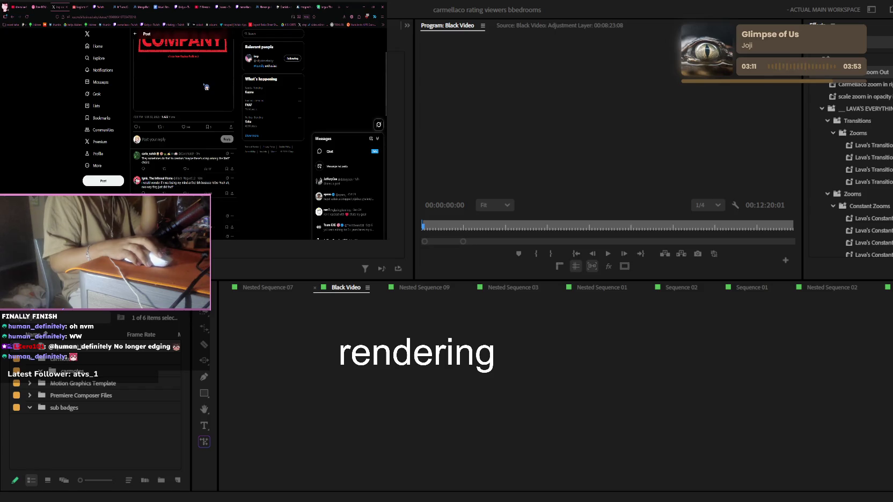
key(alt+Left)
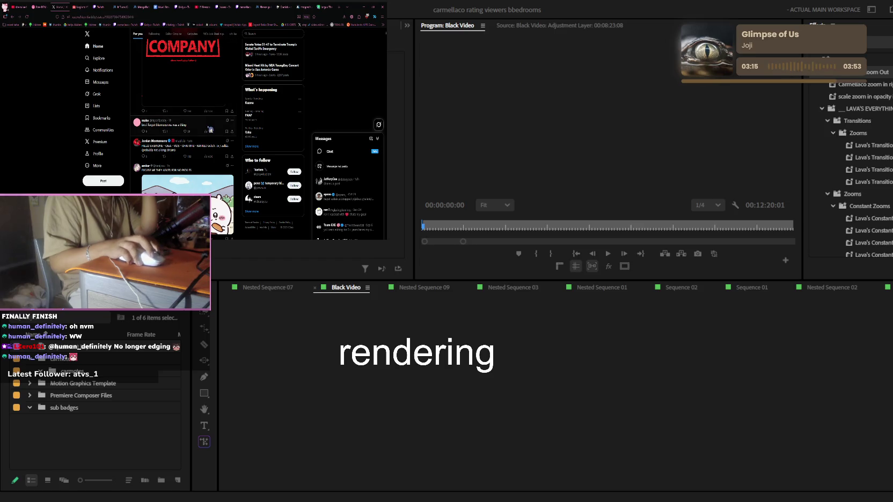
click(209, 127)
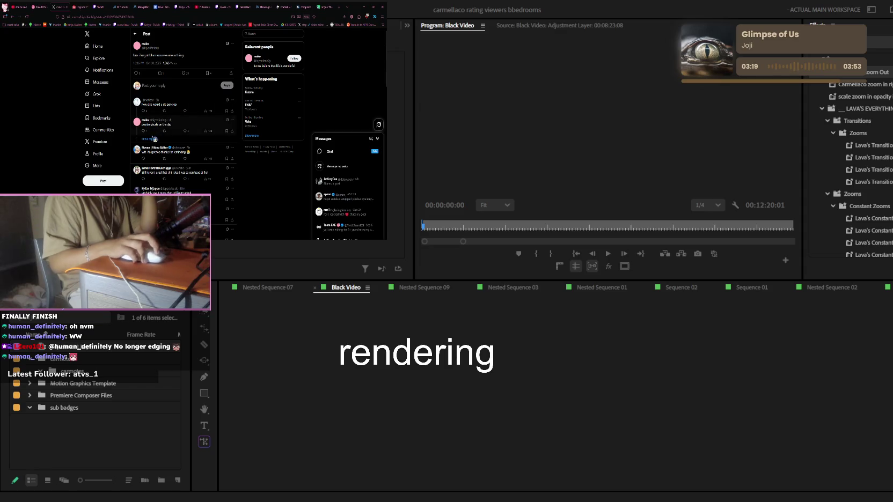
scroll(188, 108, down, 2)
scroll(206, 84, down, 4)
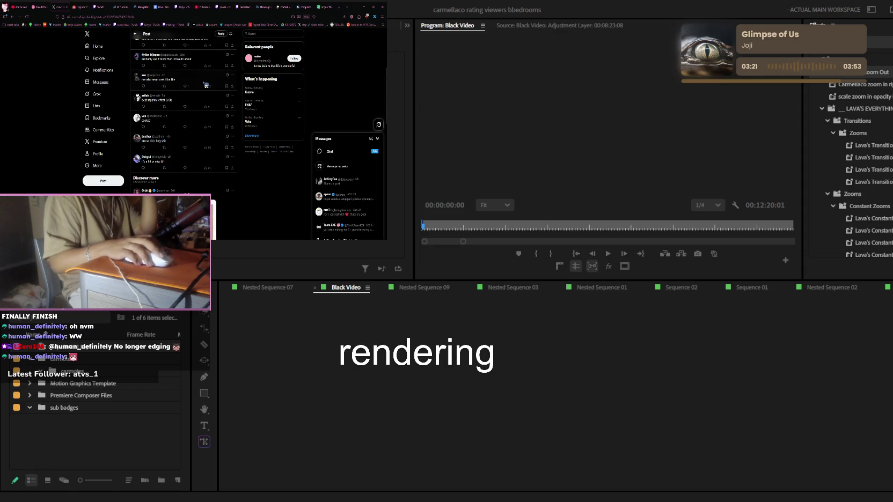
key(alt+Left)
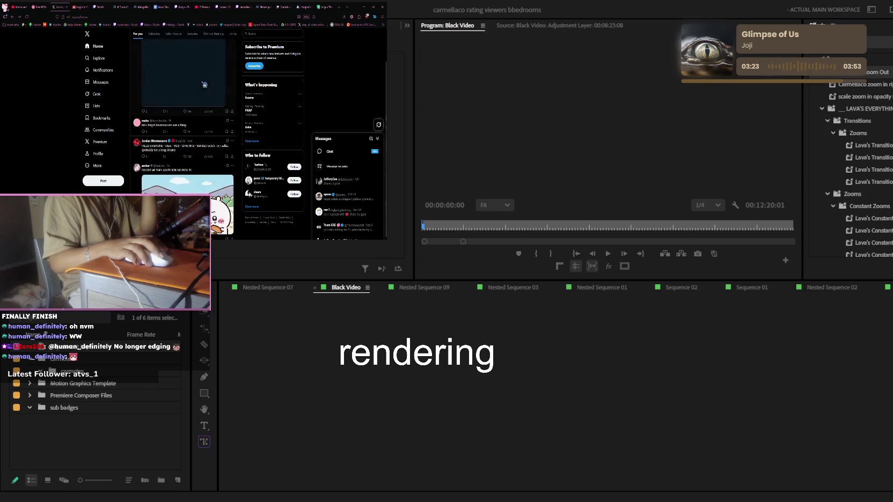
Step: Scroll the Home feed a bit further, then switch to the Twitch stream tab
scroll(204, 85, down, 5)
scroll(203, 91, down, 1)
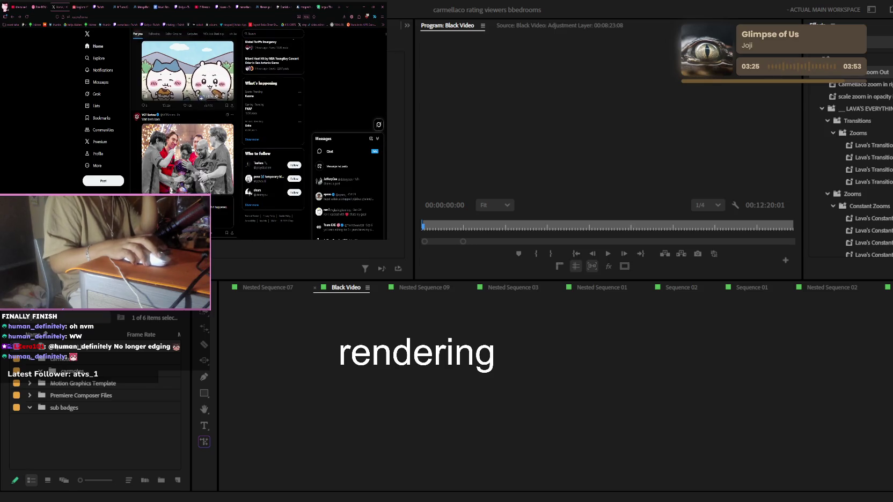
click(188, 8)
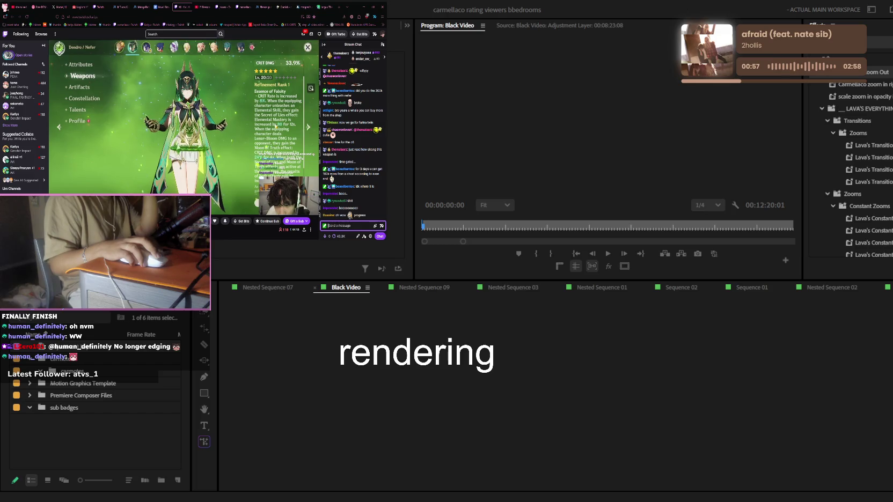
mouse_move(181, 119)
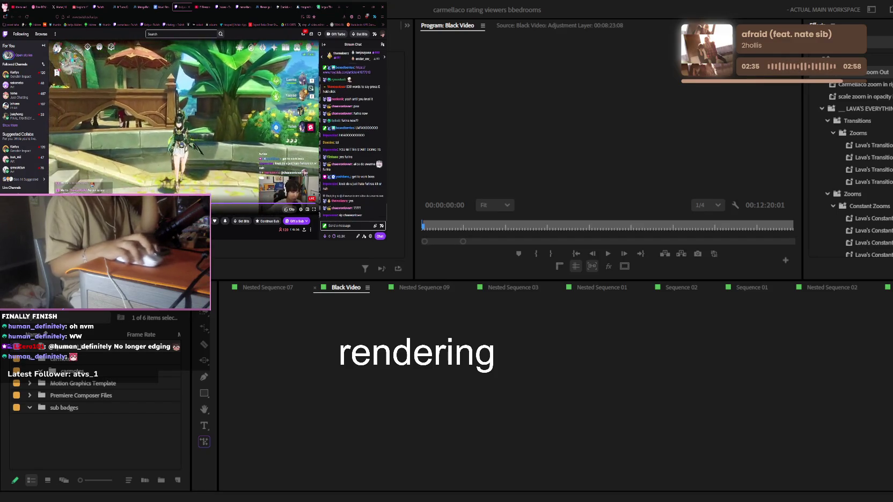
click(121, 7)
Step: Scroll down through the pages of the manga chapter
scroll(175, 84, down, 5)
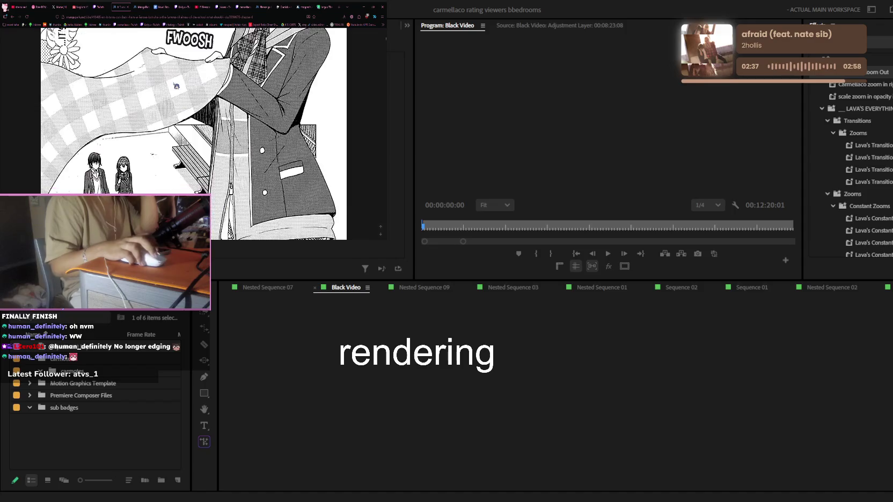
scroll(175, 84, down, 5)
scroll(175, 85, down, 5)
scroll(175, 86, down, 5)
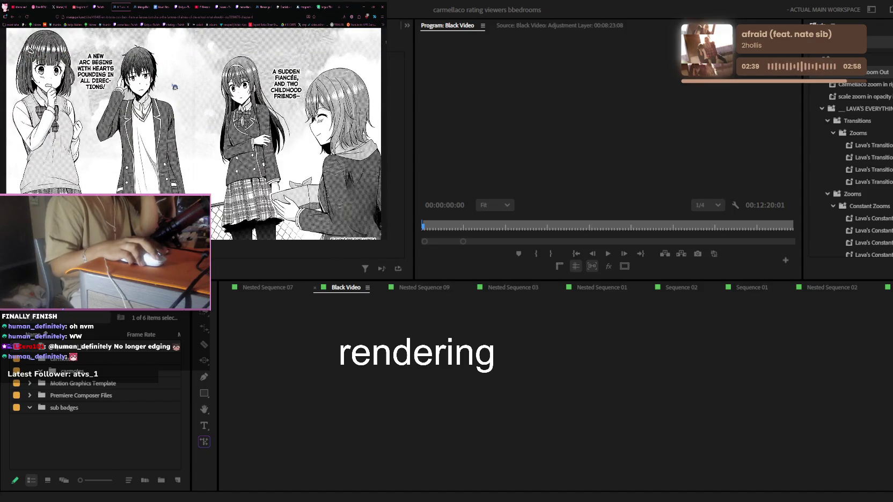
scroll(175, 87, down, 5)
scroll(174, 86, down, 3)
scroll(173, 86, down, 3)
scroll(174, 86, down, 3)
scroll(174, 87, down, 3)
scroll(174, 86, down, 3)
scroll(174, 87, down, 3)
scroll(174, 87, down, 2)
scroll(174, 86, down, 3)
scroll(174, 87, down, 3)
scroll(174, 86, down, 3)
scroll(174, 86, down, 3)
scroll(174, 86, down, 1)
scroll(174, 86, down, 1)
scroll(173, 87, down, 1)
scroll(173, 86, down, 3)
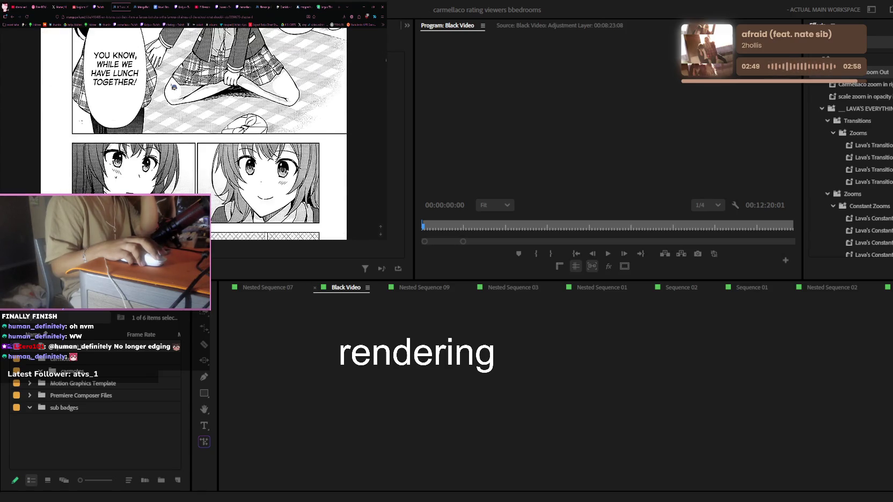
scroll(174, 86, down, 3)
scroll(174, 86, down, 3)
scroll(173, 86, down, 3)
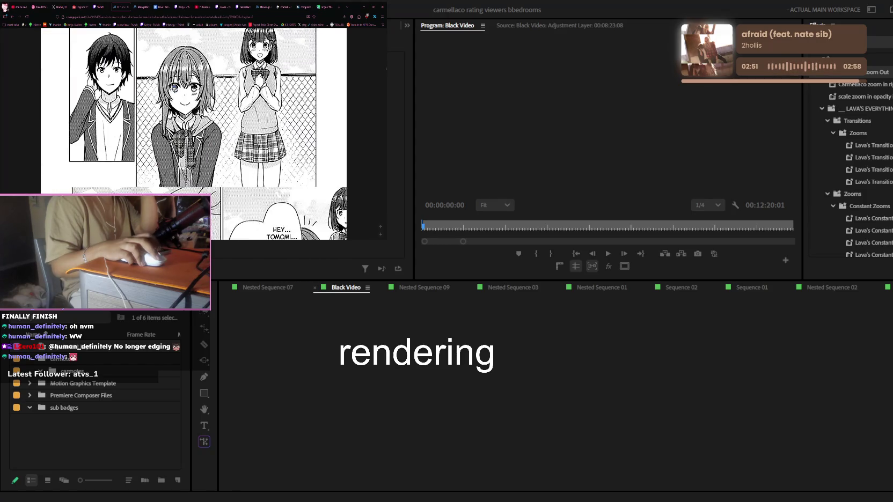
scroll(174, 86, down, 3)
scroll(174, 87, down, 3)
scroll(174, 87, down, 3)
scroll(173, 87, down, 3)
scroll(173, 87, down, 3)
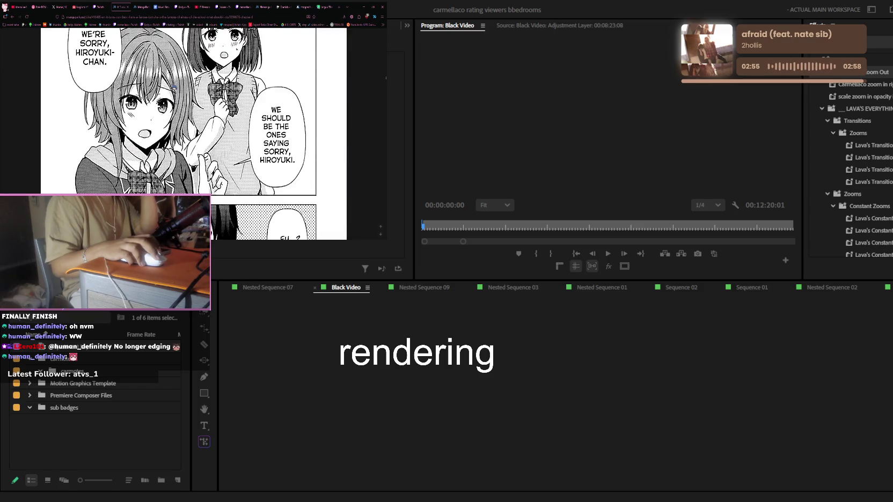
scroll(174, 87, down, 3)
scroll(173, 88, down, 3)
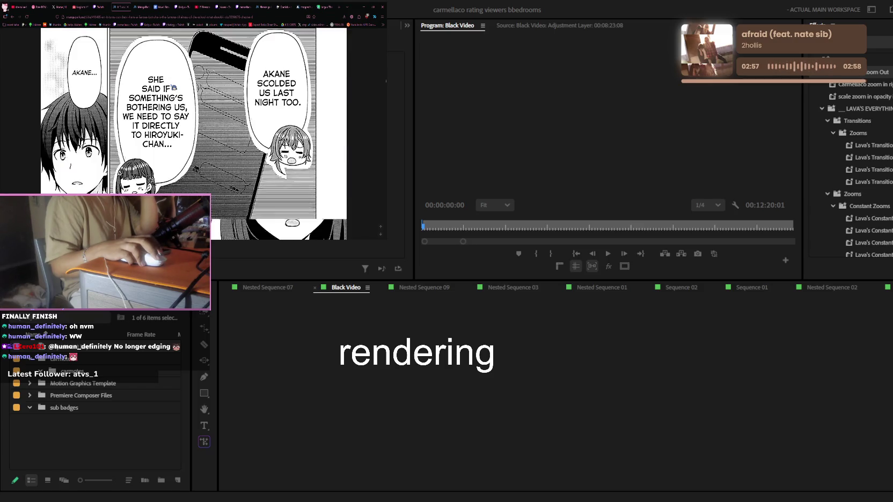
scroll(194, 133, down, 3)
scroll(194, 133, down, 3)
scroll(194, 133, down, 3)
scroll(194, 133, down, 3)
scroll(174, 88, down, 3)
scroll(172, 87, down, 2)
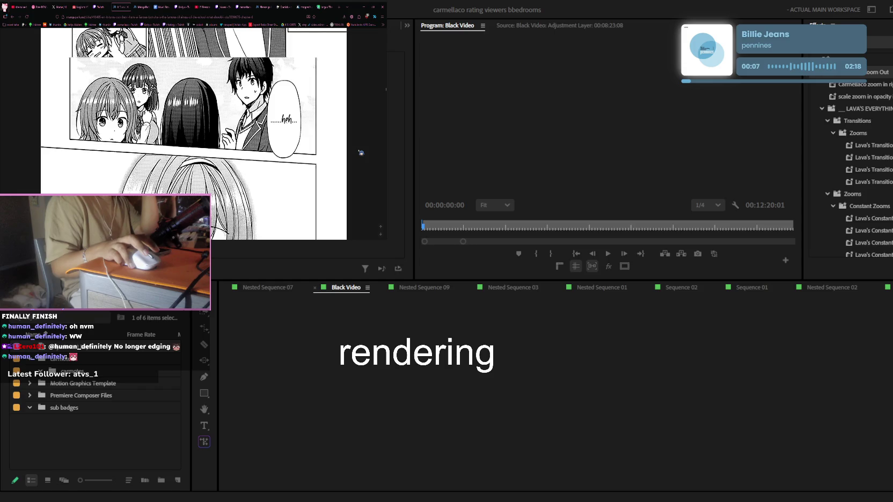
scroll(361, 152, down, 2)
scroll(360, 152, down, 2)
scroll(360, 152, down, 2)
scroll(360, 152, down, 2)
scroll(193, 134, down, 2)
scroll(193, 134, down, 1)
scroll(243, 143, down, 2)
scroll(243, 143, down, 2)
scroll(243, 143, down, 2)
scroll(243, 144, down, 2)
scroll(243, 144, down, 2)
scroll(243, 143, down, 2)
scroll(243, 143, down, 2)
scroll(243, 143, down, 2)
scroll(243, 143, down, 2)
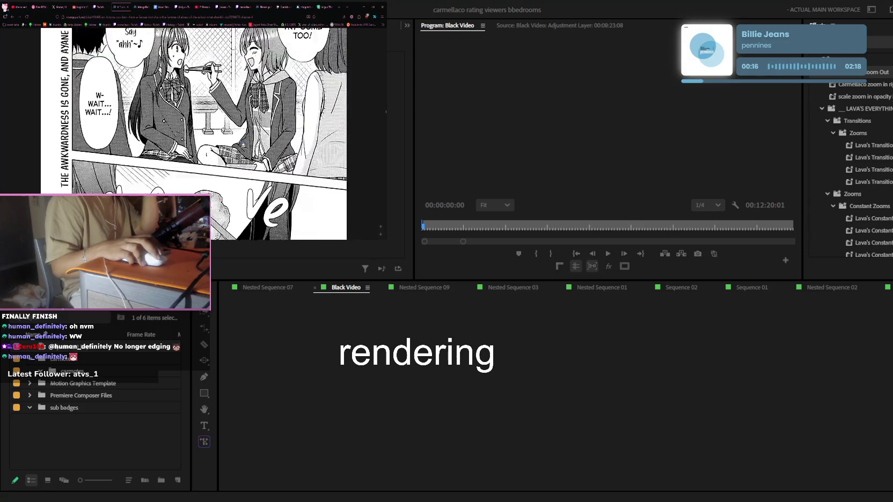
scroll(243, 143, down, 2)
scroll(243, 144, down, 2)
scroll(243, 143, down, 2)
scroll(243, 144, down, 3)
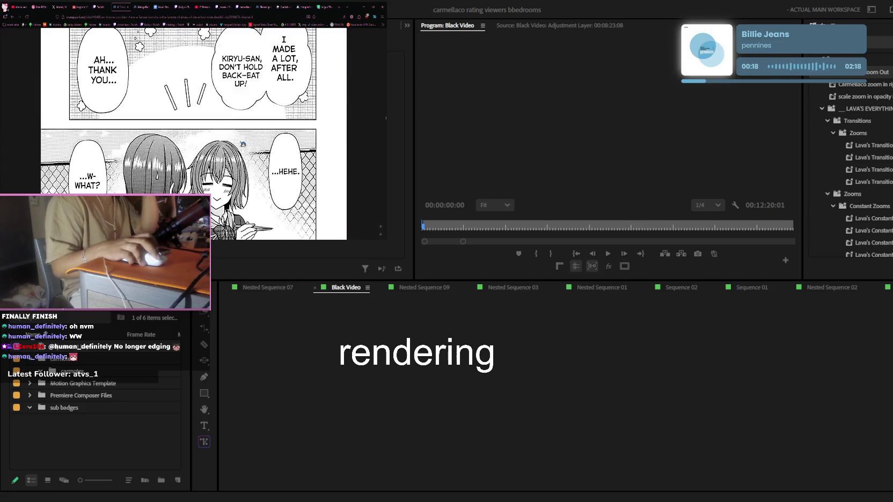
scroll(242, 143, down, 2)
scroll(242, 143, down, 1)
scroll(242, 143, down, 1)
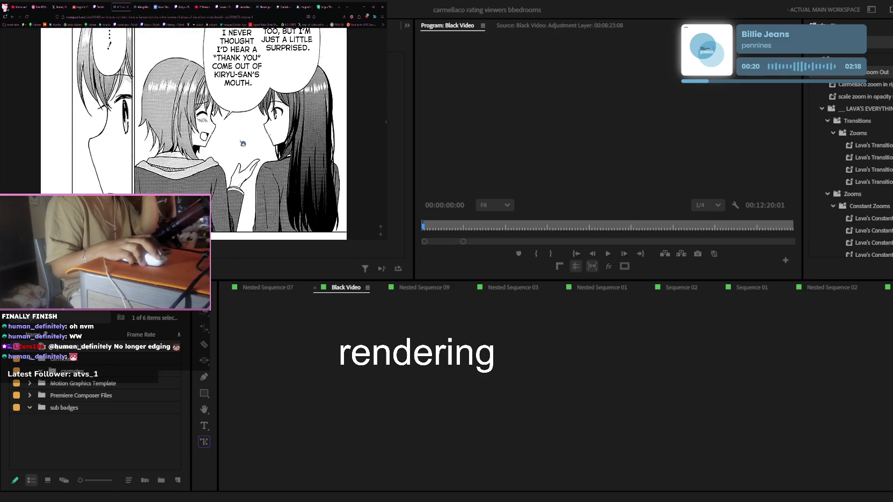
scroll(243, 143, down, 1)
scroll(243, 143, down, 2)
scroll(243, 144, down, 1)
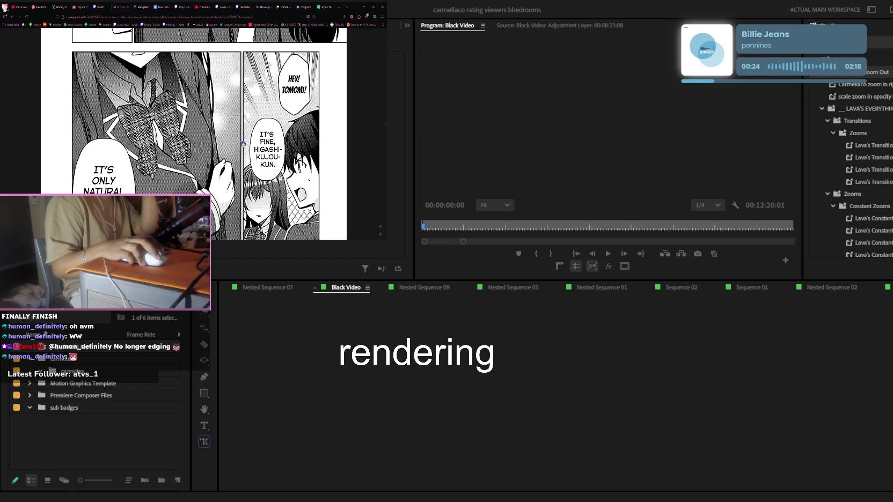
Step: Go to AniList's anime Browse page, search 'my', then clear the search box
click(304, 6)
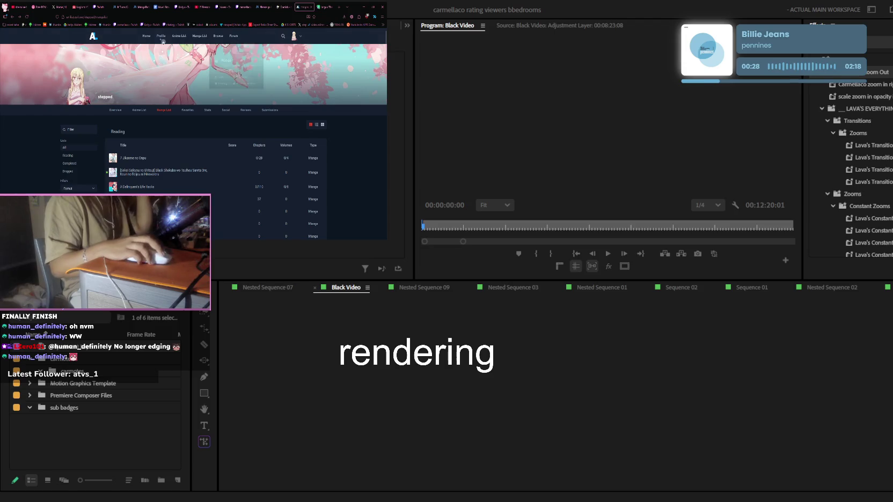
click(219, 39)
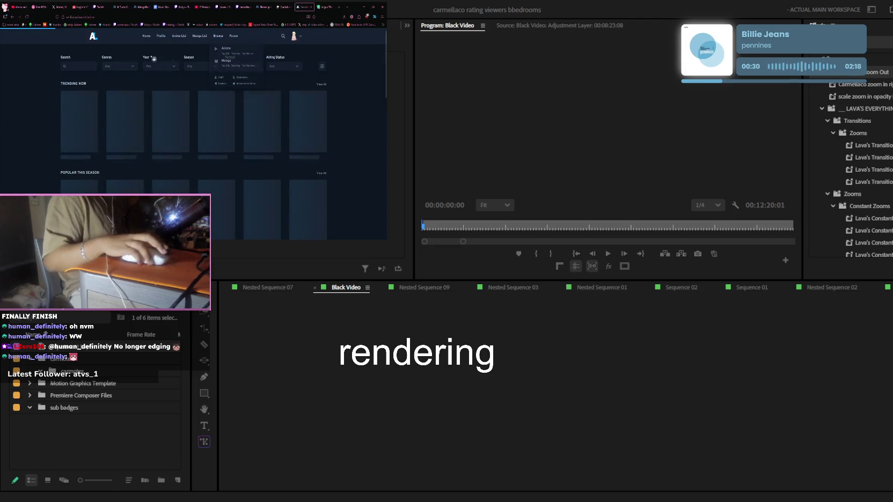
text(my)
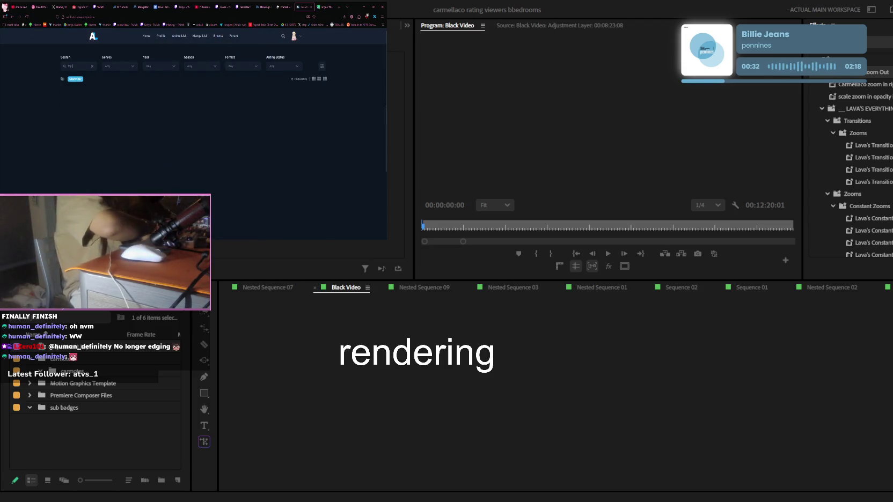
triple_click(68, 67)
key(BackSpace)
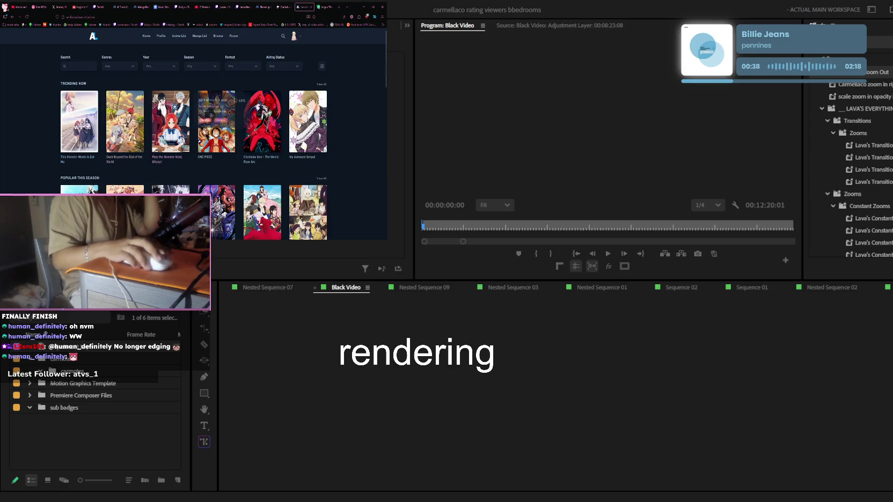
Step: Scroll through AniList's trending and popular anime lists, then return to the manga chapter
scroll(134, 127, down, 2)
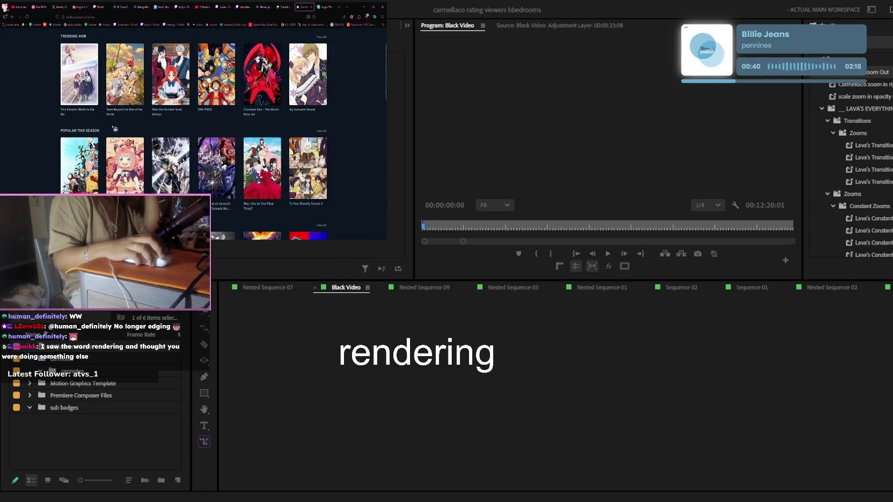
scroll(141, 125, up, 2)
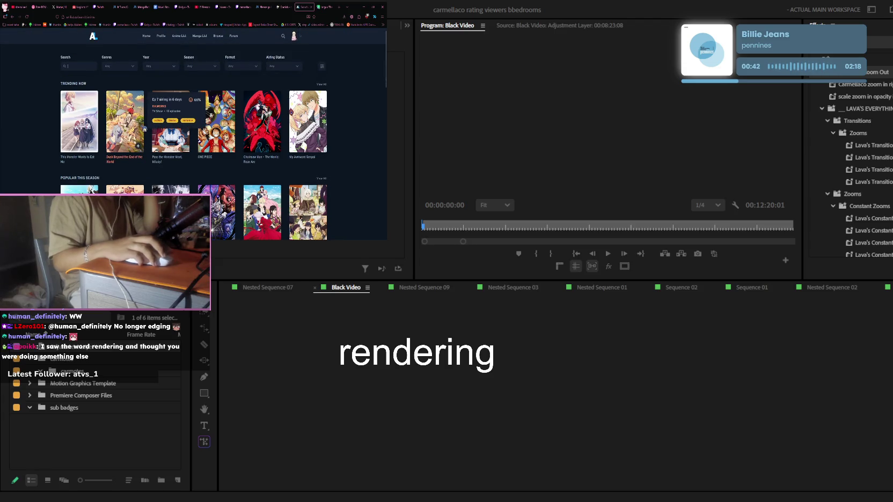
mouse_move(170, 74)
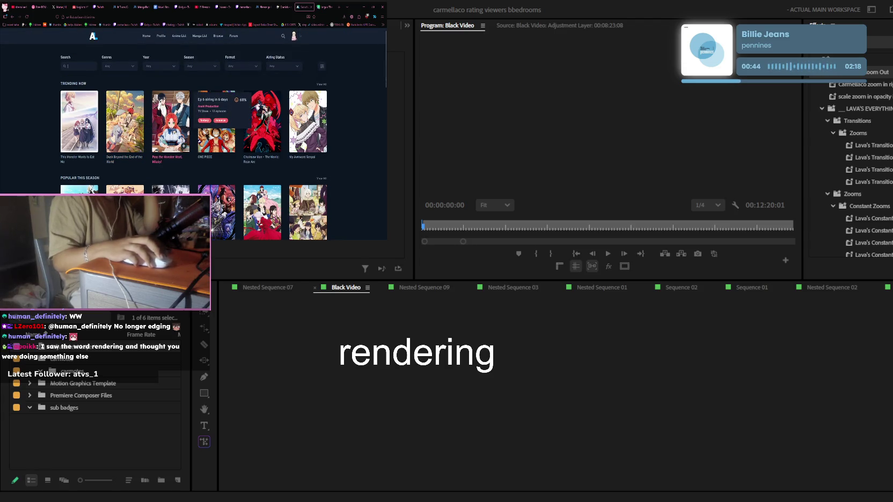
scroll(215, 124, down, 3)
scroll(215, 123, down, 2)
scroll(215, 124, down, 2)
scroll(215, 124, down, 1)
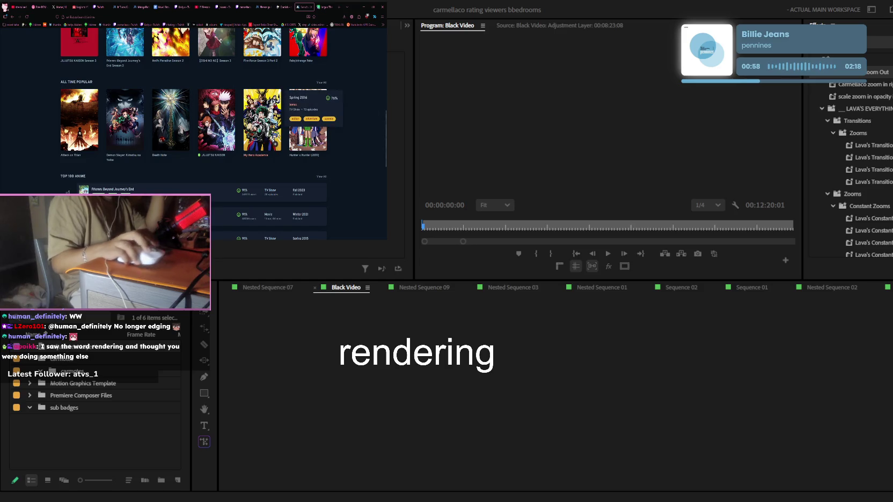
scroll(237, 138, down, 4)
scroll(237, 138, up, 5)
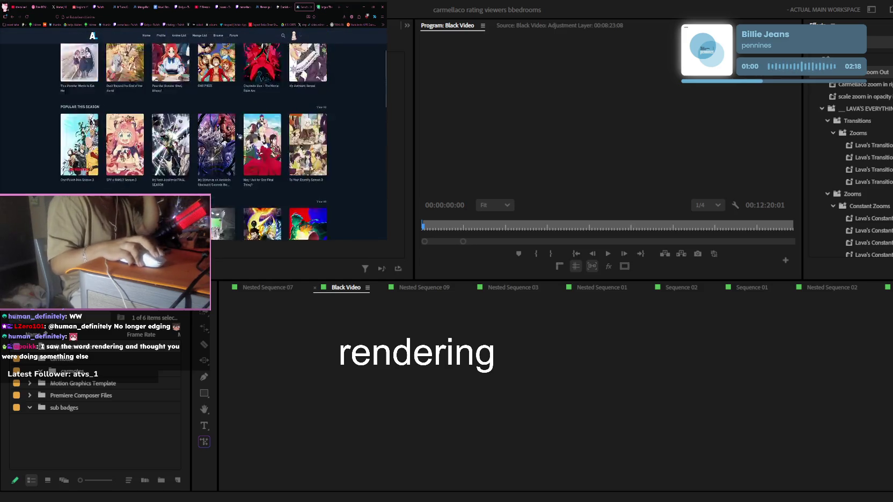
click(271, 7)
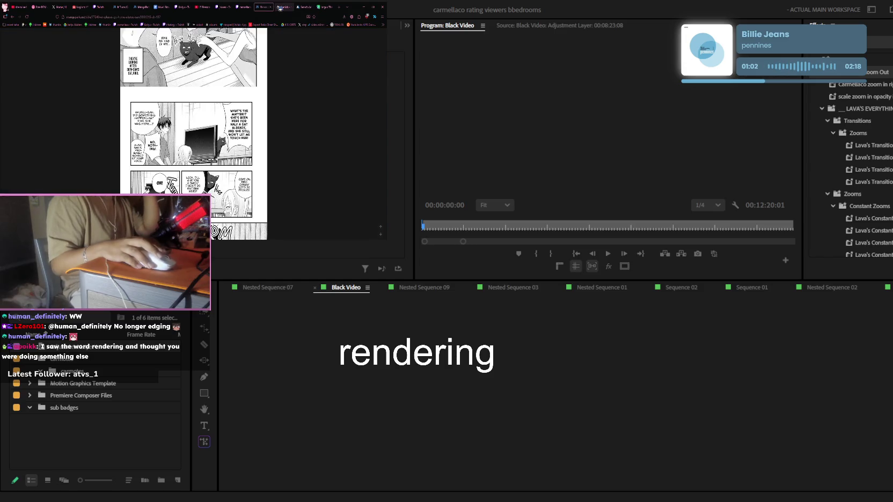
Step: Close the Twitch Creator Dashboard and a leftover tab, then reopen the dashboard with Ctrl+Shift+T
click(239, 6)
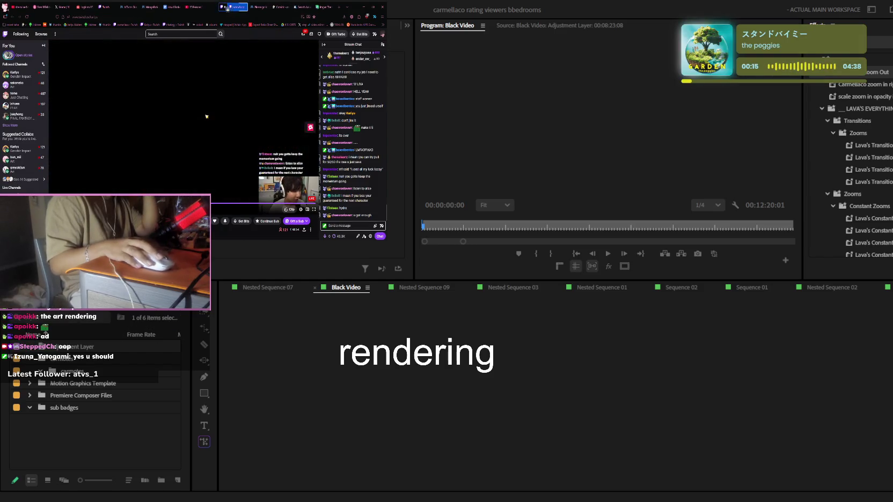
middle_click(210, 10)
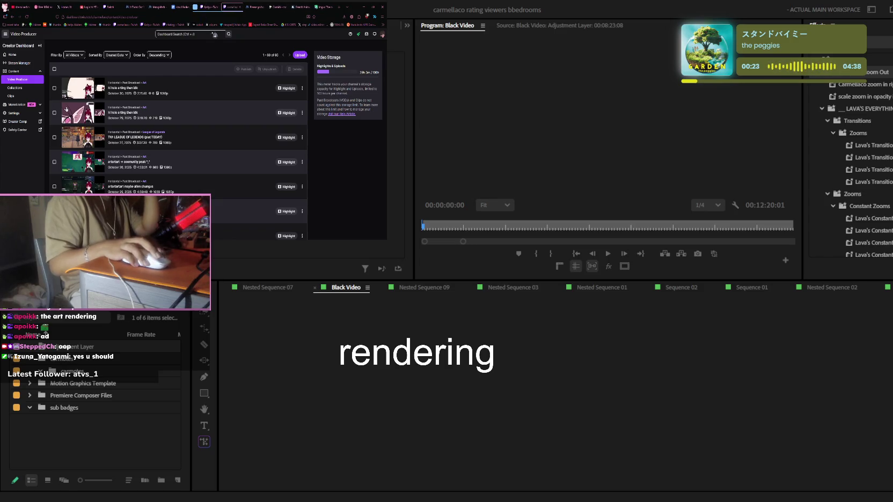
middle_click(223, 8)
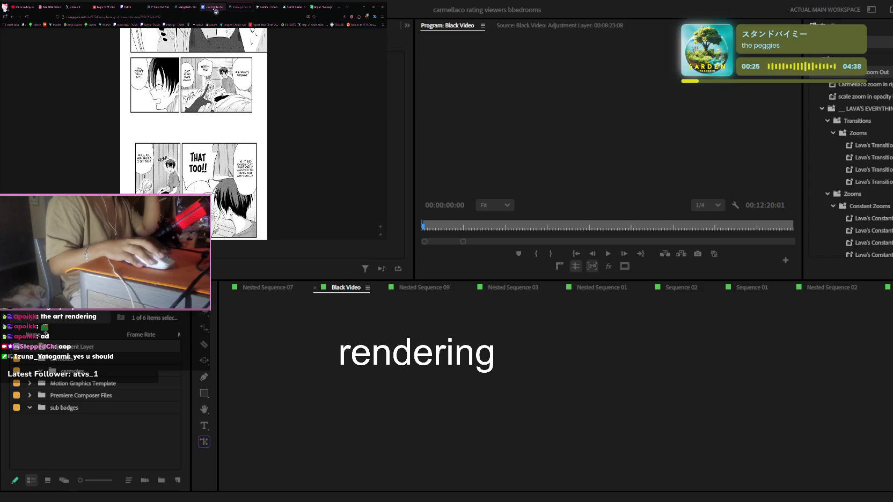
key(ctrl+shift+t)
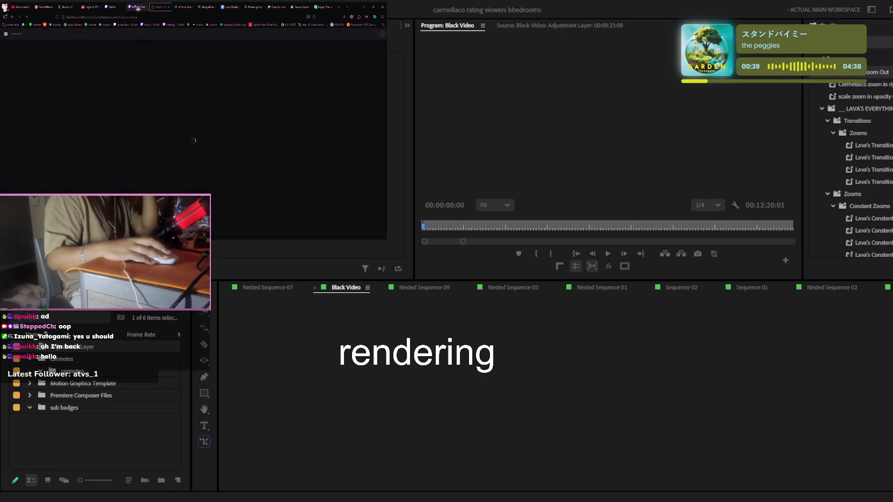
Step: Return to the live Twitch stream tab, then focus the Premiere timeline
click(137, 8)
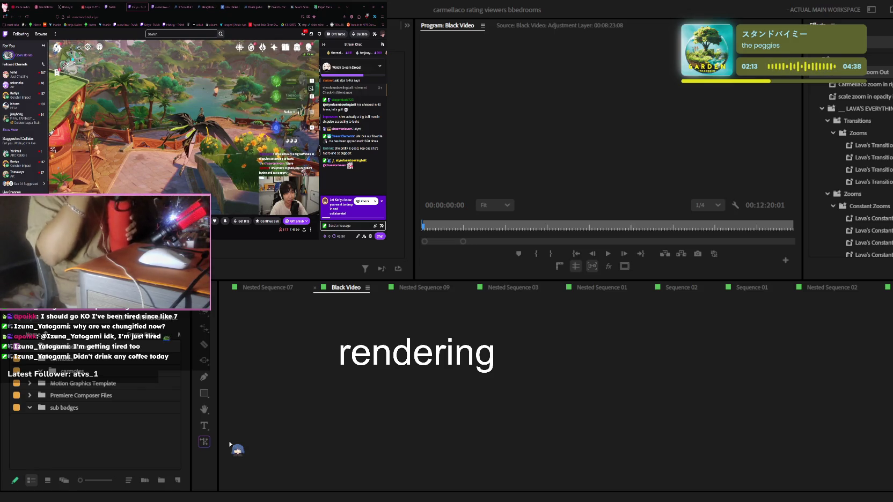
click(230, 444)
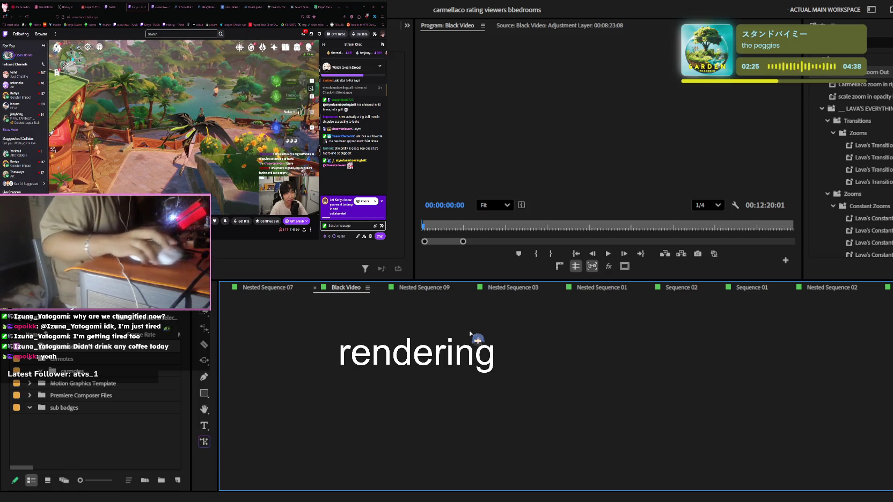
Step: Show the Black Video sequence timeline, zoom it, and stop playback at 00:00:03:38
click(351, 290)
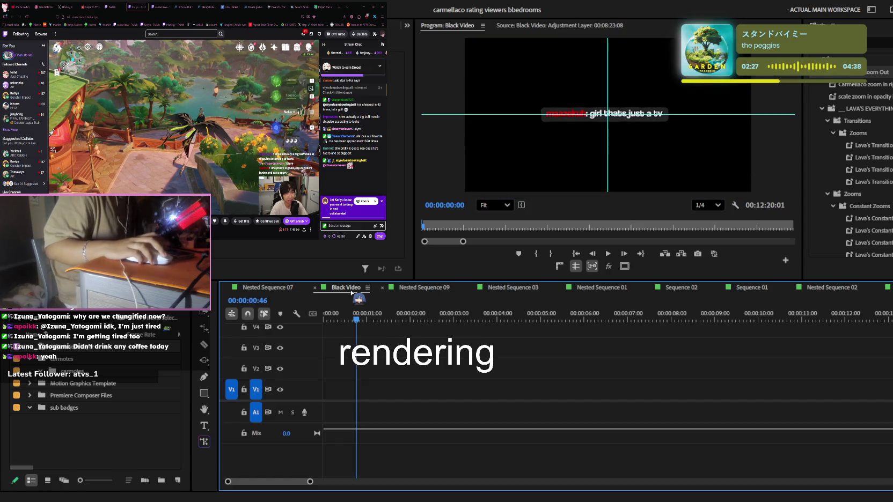
scroll(581, 371, down, 4)
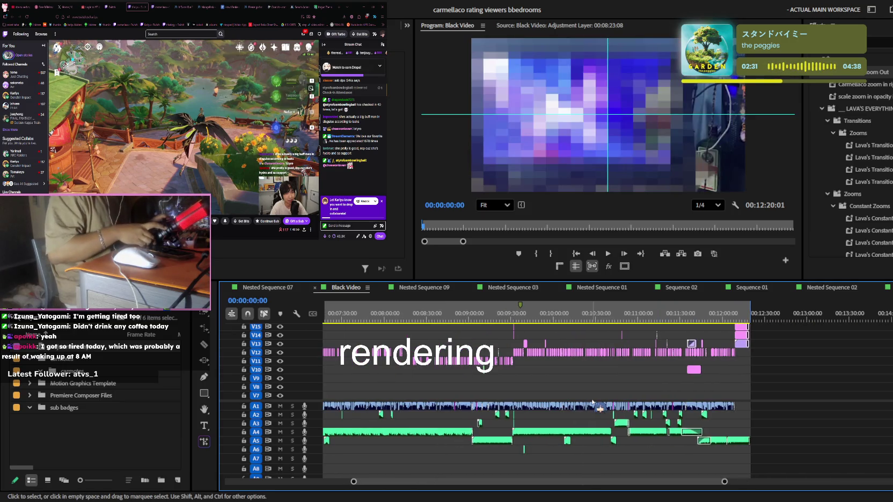
scroll(555, 367, down, 2)
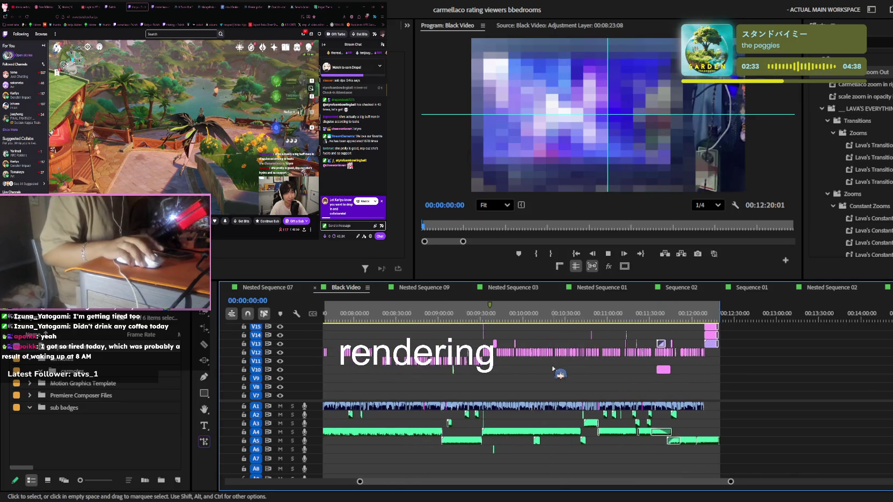
scroll(552, 370, down, 2)
scroll(545, 374, down, 3)
scroll(545, 374, up, 3)
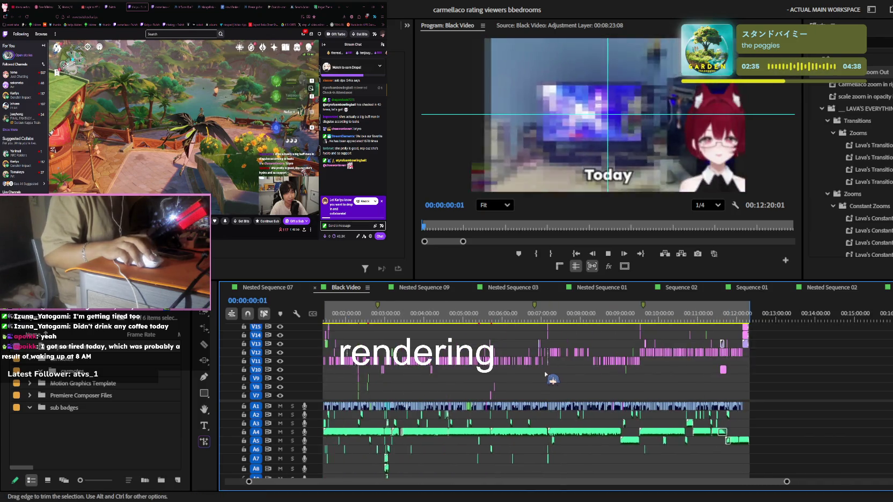
scroll(545, 374, up, 1)
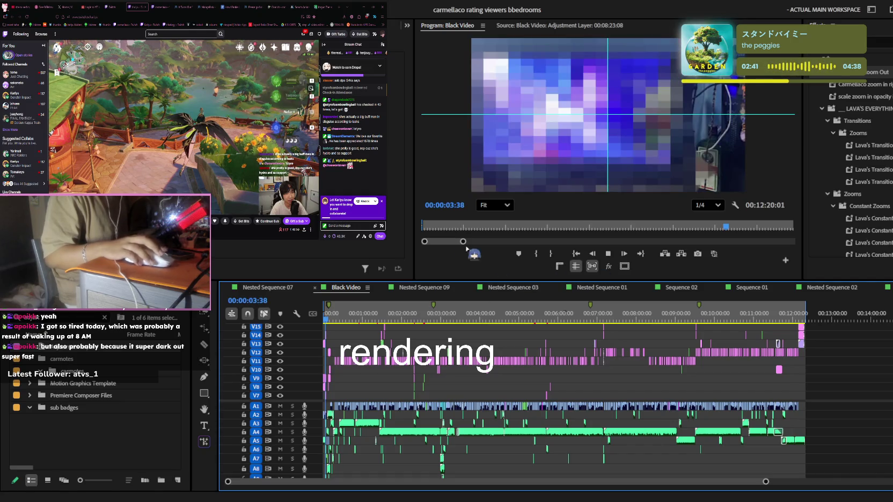
key(space)
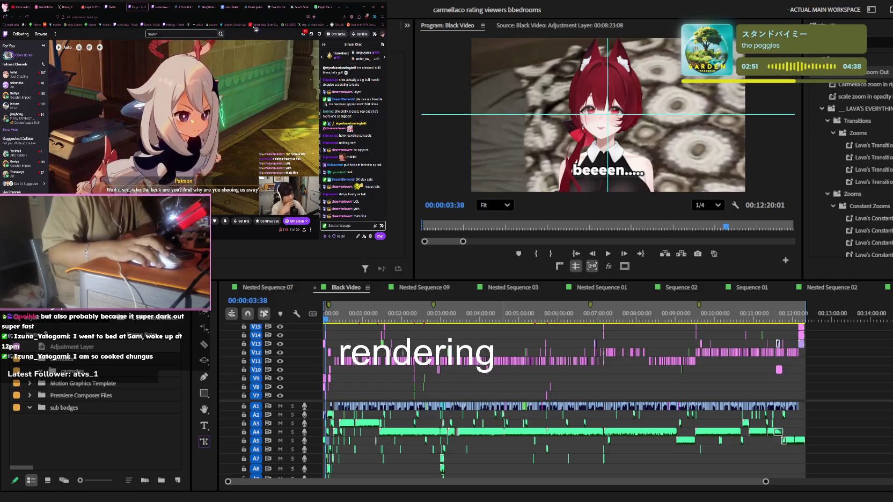
click(300, 7)
Step: Enter 'drive' in the address bar and play the uploaded video in Drive's preview from an earlier point
click(161, 16)
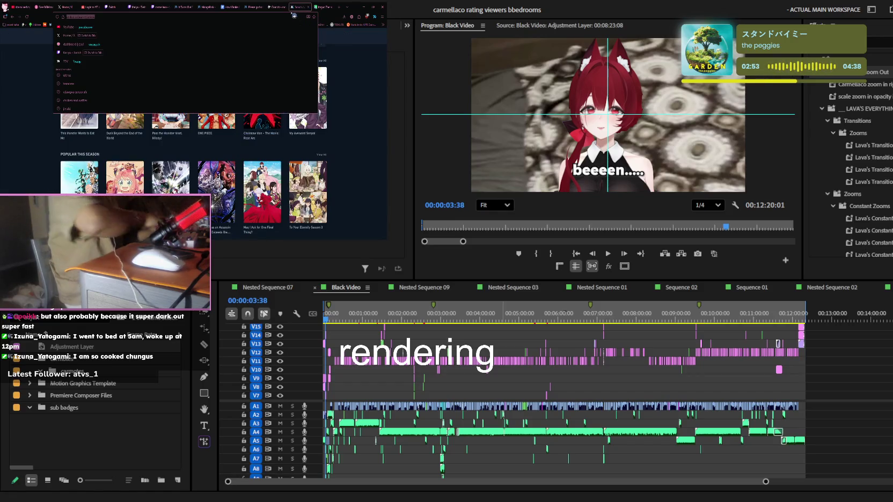
text(drive)
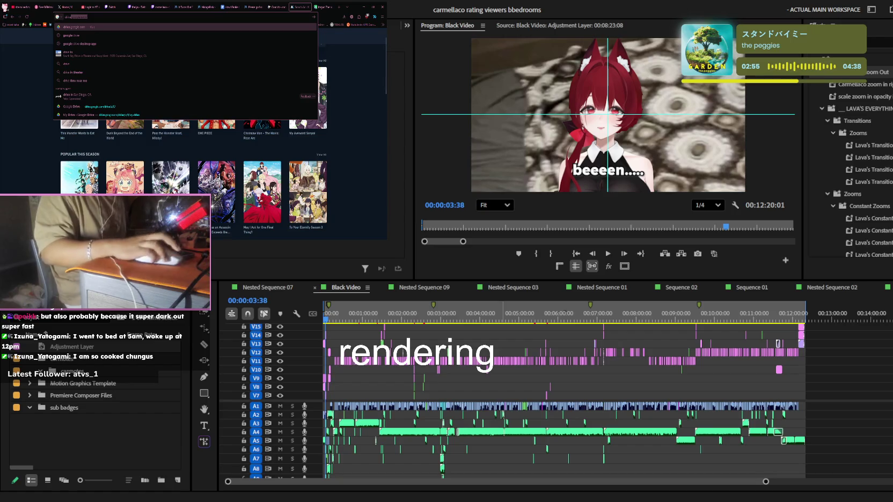
key(alt+Tab)
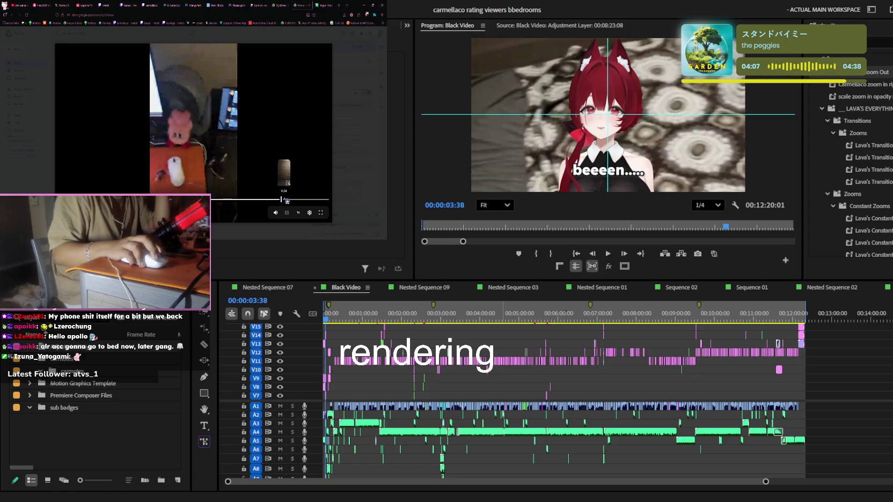
mouse_move(286, 200)
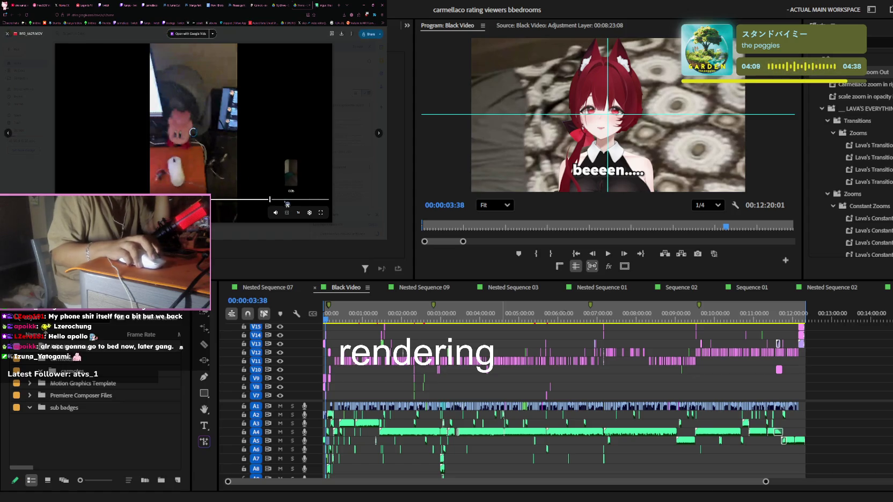
click(262, 200)
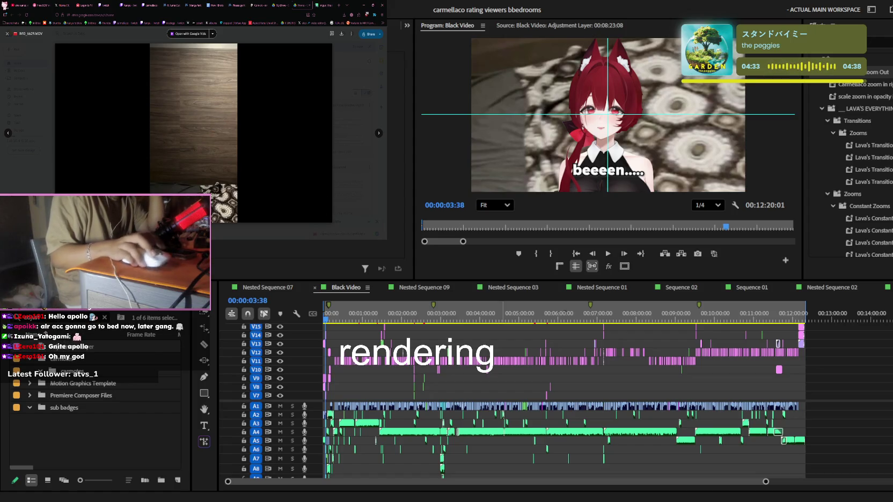
Step: Switch between the browser and Premiere, then close the Google Drive browser tab
key(alt+Tab)
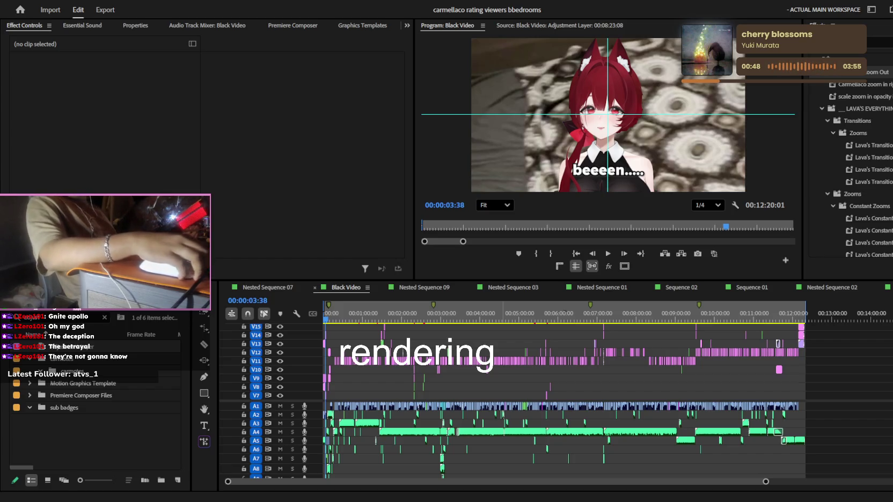
key(alt+Tab)
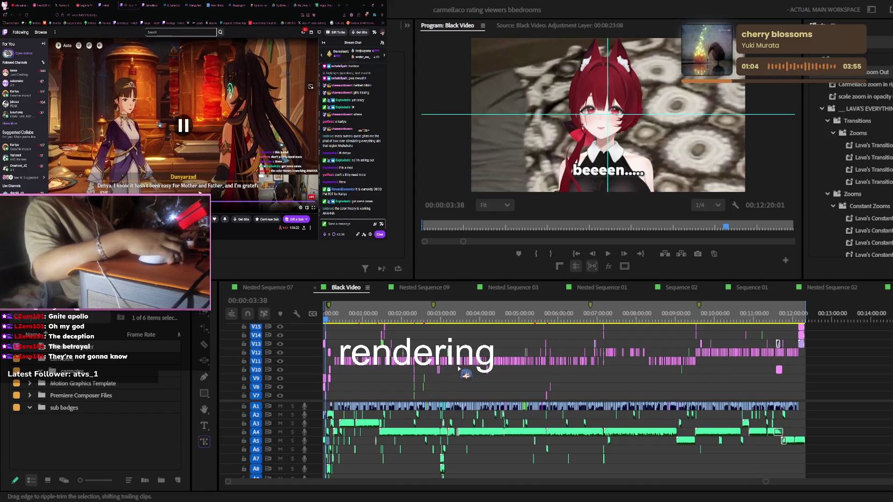
click(459, 369)
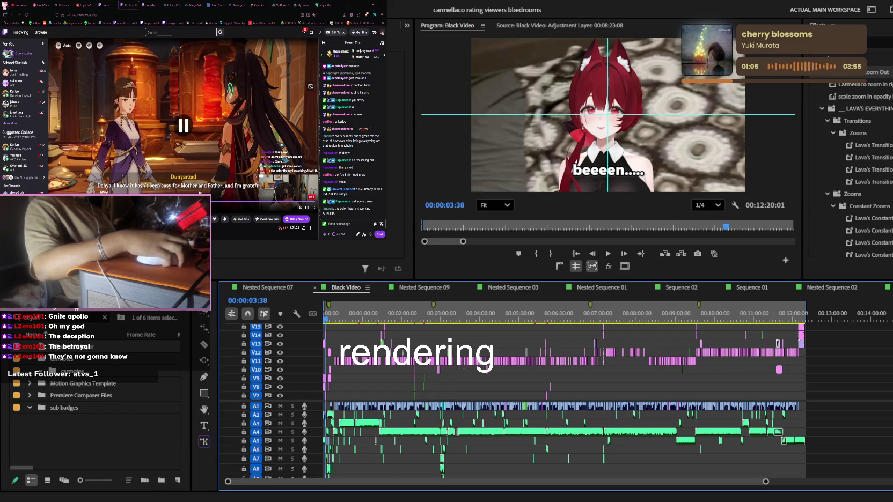
click(291, 6)
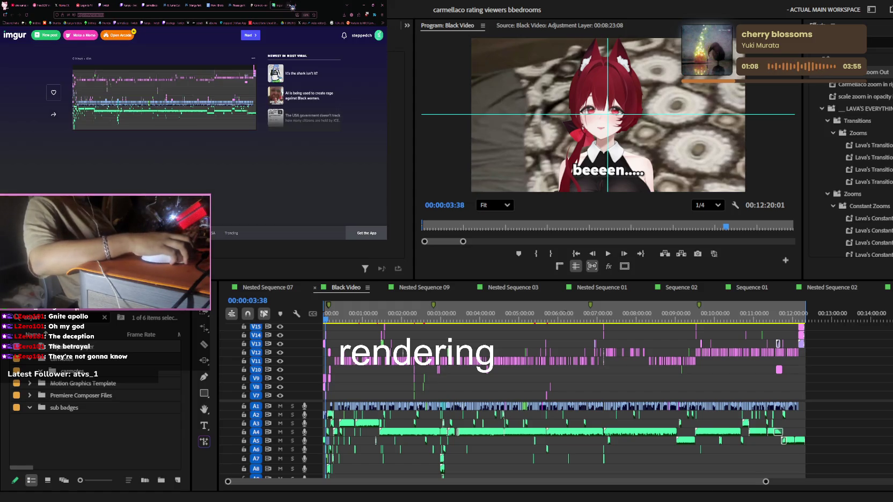
Step: Close the Imgur tab and skim the 'How I Broke Out Of My Comfort Zone' Google Doc draft
click(290, 6)
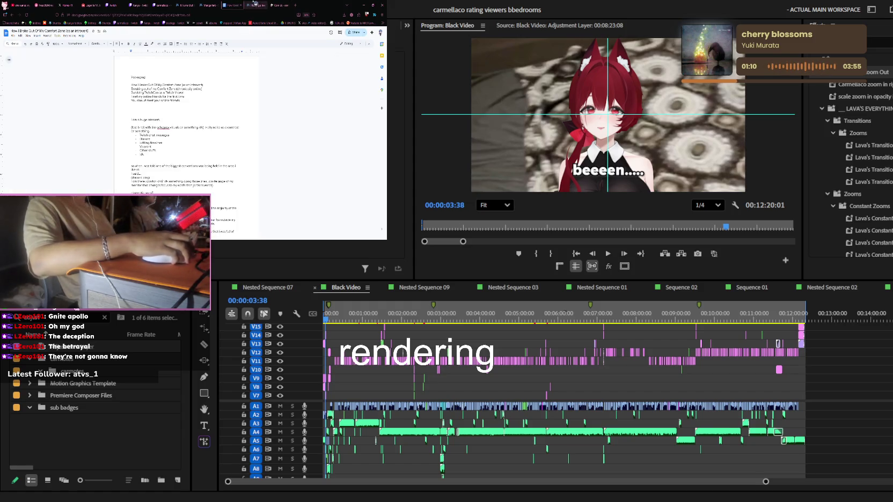
scroll(237, 140, down, 10)
scroll(237, 141, down, 5)
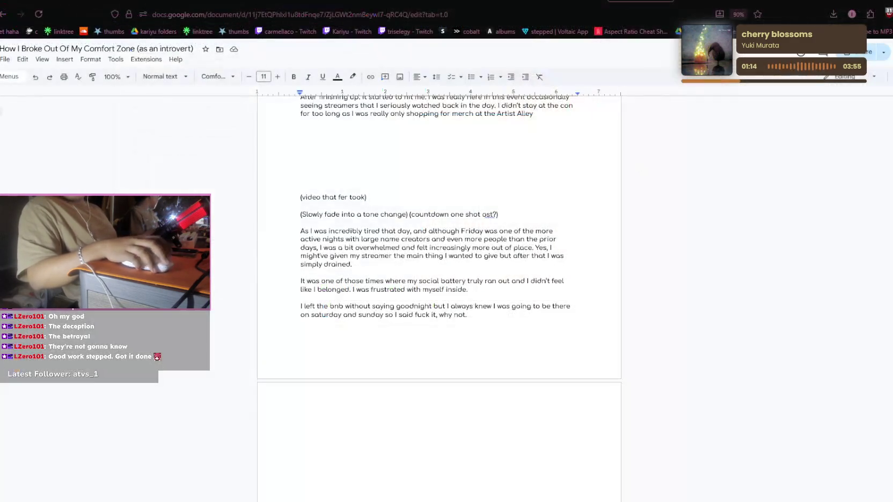
scroll(439, 279, down, 5)
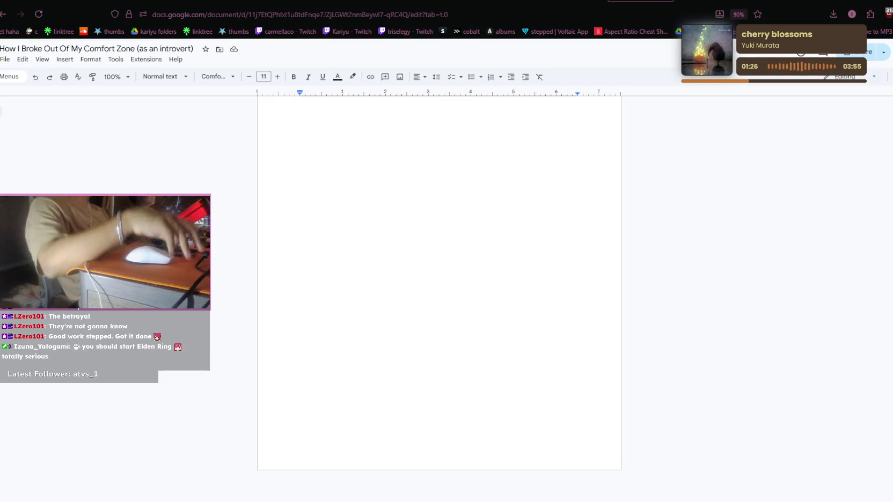
scroll(439, 268, up, 3)
scroll(439, 269, up, 3)
scroll(439, 268, up, 3)
scroll(439, 268, up, 3)
scroll(439, 295, up, 3)
scroll(439, 295, up, 3)
scroll(438, 295, up, 3)
scroll(439, 295, up, 3)
scroll(438, 295, up, 2)
scroll(439, 295, down, 5)
scroll(439, 295, down, 5)
scroll(439, 295, down, 3)
scroll(439, 295, down, 5)
scroll(439, 295, down, 3)
scroll(439, 295, down, 5)
key(ctrl+shift+Tab)
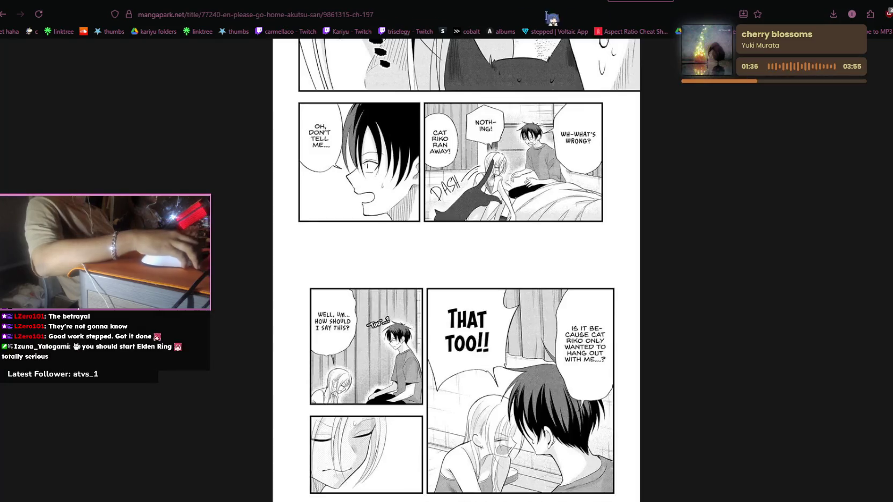
Step: Cycle past the manga tab and switch to the ytjobs.co talent profile tab
key(ctrl+shift+Tab)
click(240, 3)
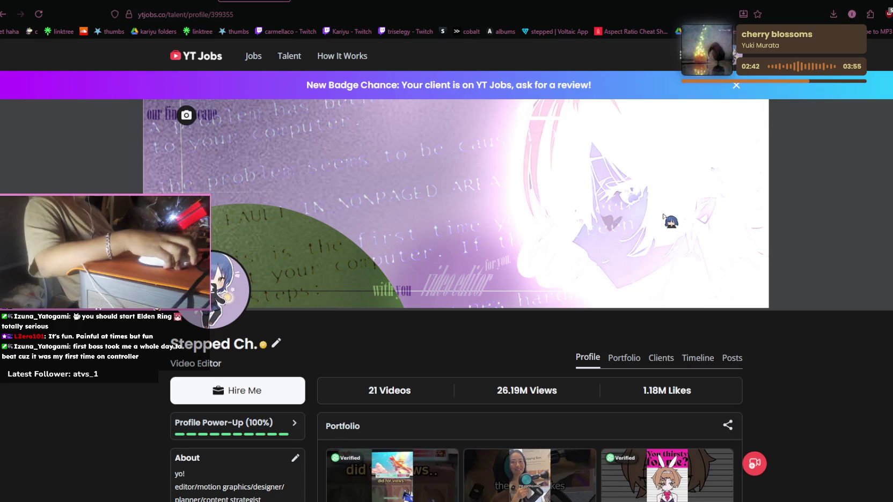
Step: Open the Relevant Job Opportunity notification's job details, find it unavailable, and go back
click(734, 86)
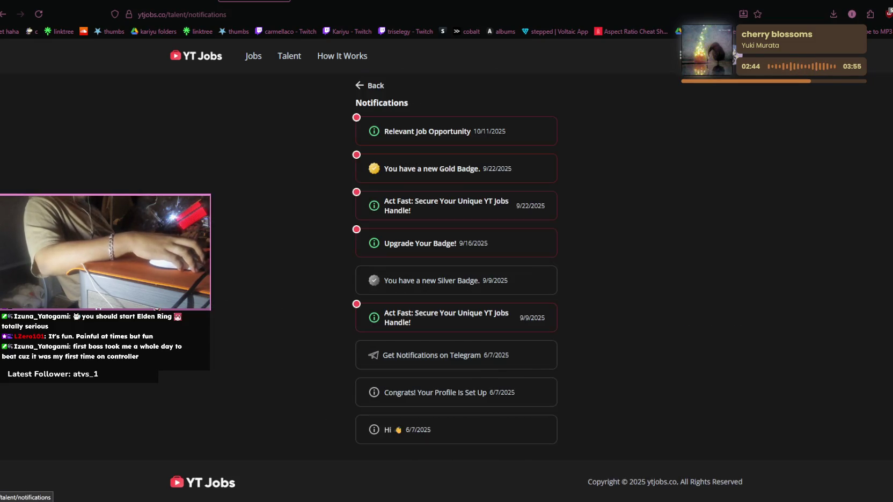
click(512, 137)
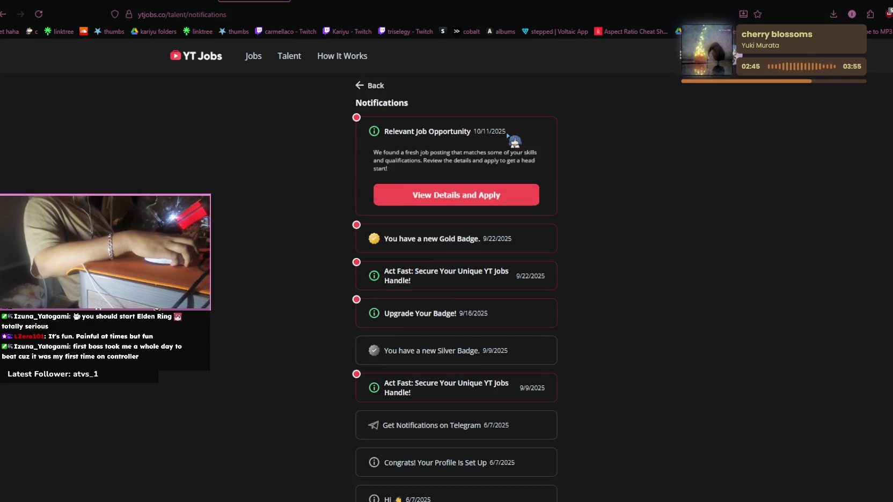
click(506, 199)
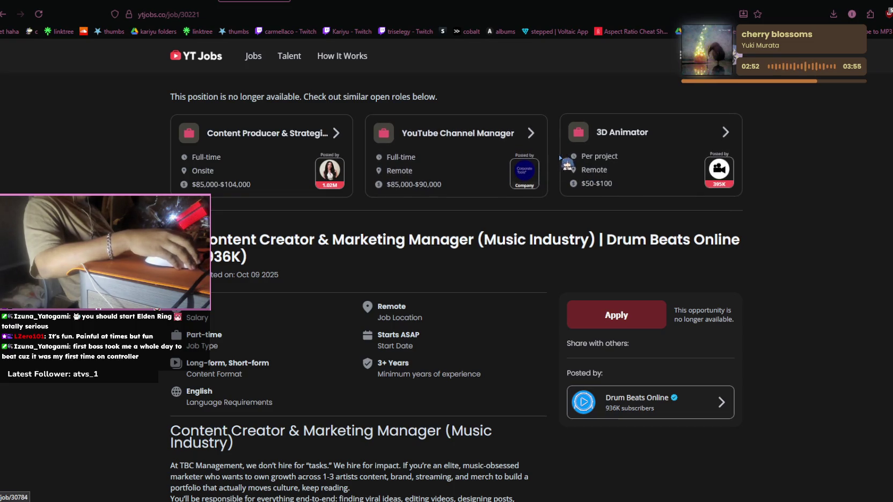
scroll(558, 180, down, 4)
scroll(472, 189, up, 4)
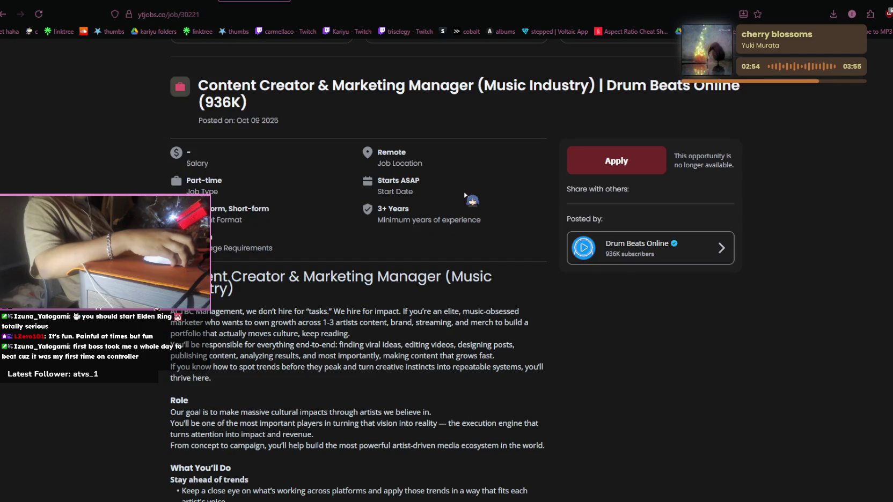
key(alt+Left)
Step: Scroll through the talent profile and its client reviews, then move to the YouTube video tab
click(509, 194)
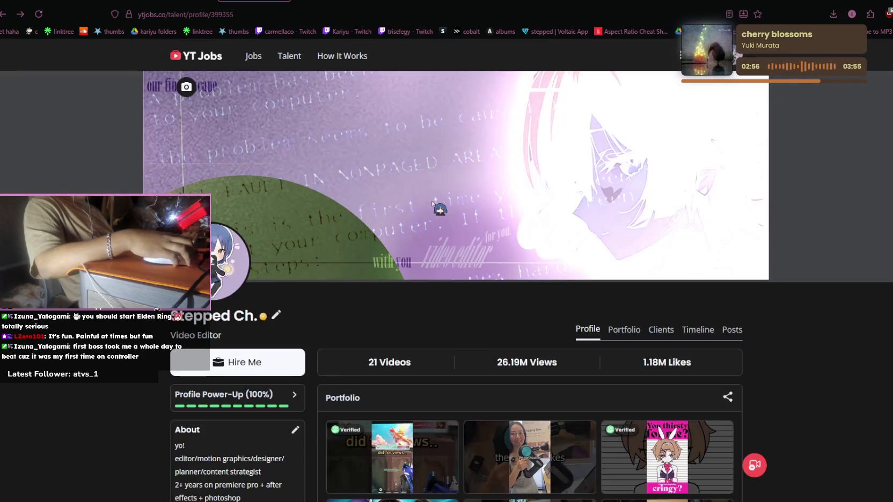
scroll(419, 196, down, 3)
scroll(415, 196, down, 3)
scroll(413, 194, down, 3)
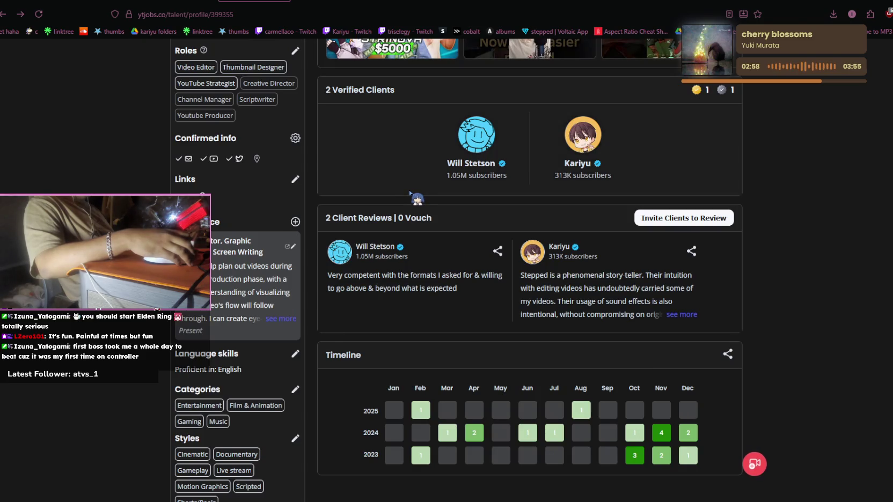
scroll(402, 192, up, 1)
scroll(403, 195, up, 2)
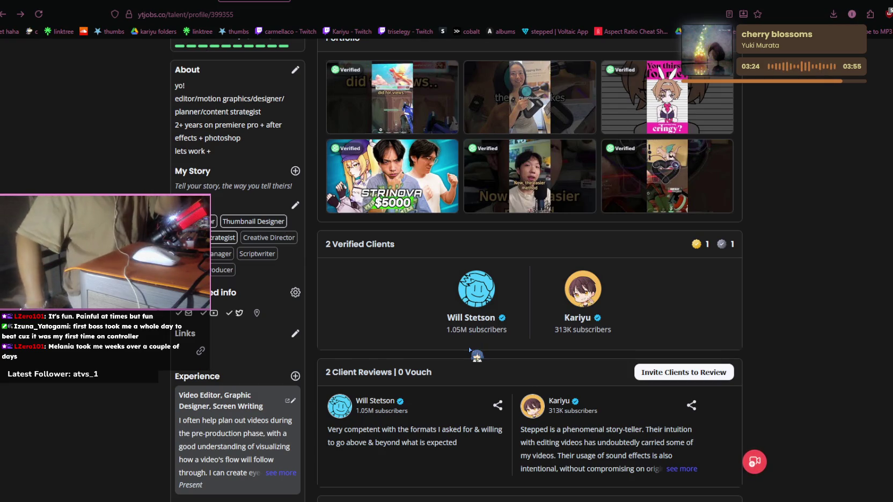
scroll(483, 333, up, 5)
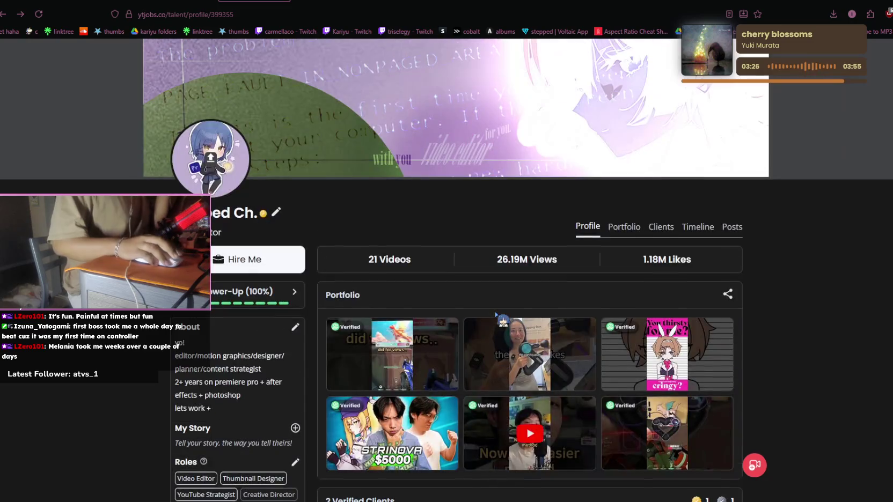
scroll(574, 292, down, 3)
scroll(574, 293, down, 3)
scroll(429, 215, up, 6)
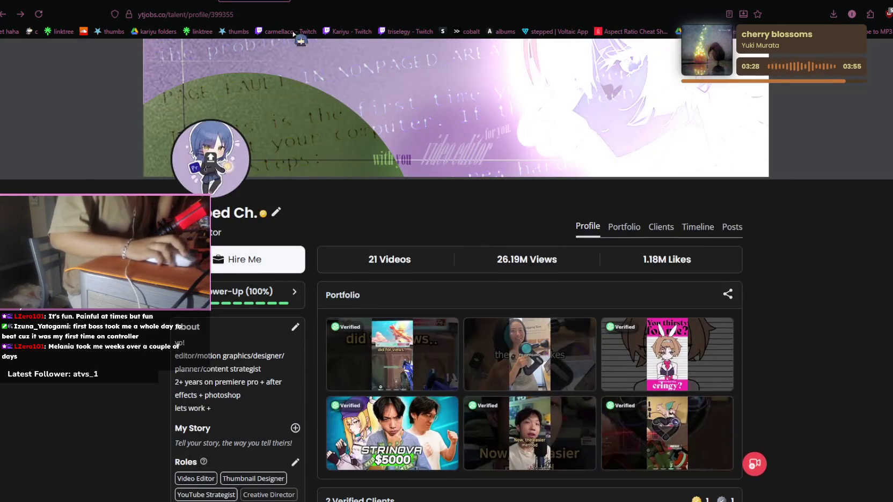
click(26, 4)
click(11, 52)
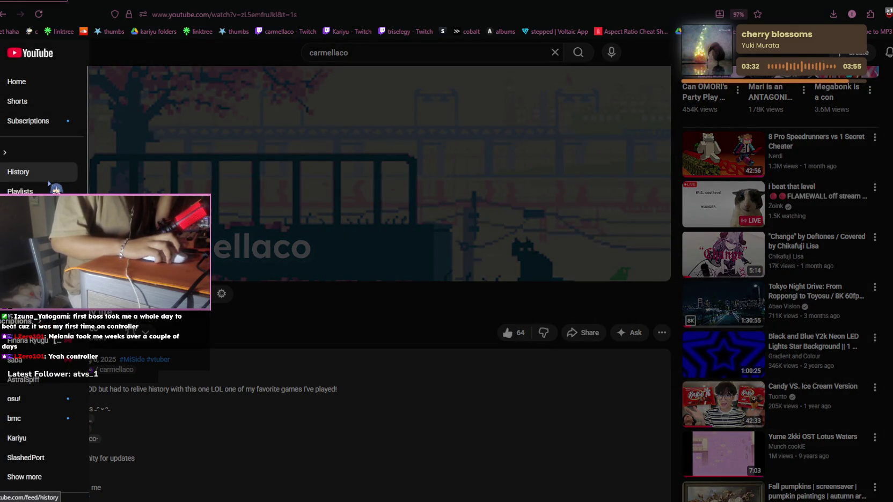
Step: Open the carmellaco channel's Shorts tab and scroll down its grid
click(295, 363)
click(67, 335)
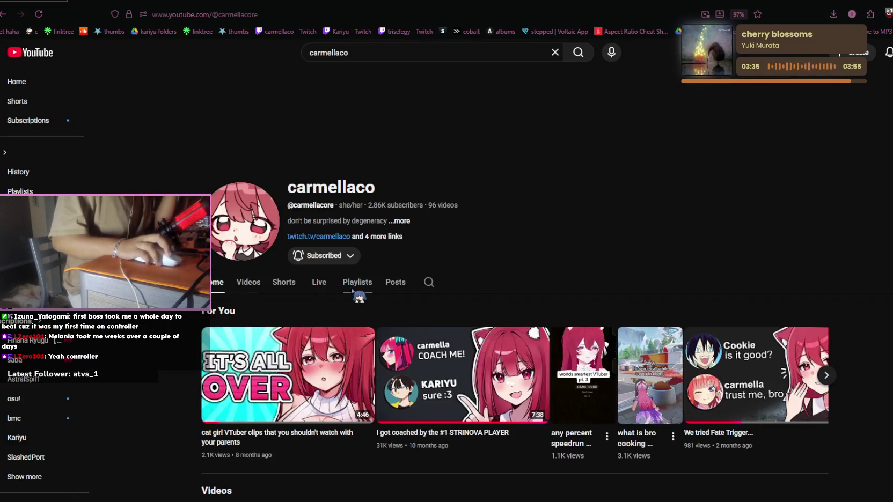
click(283, 282)
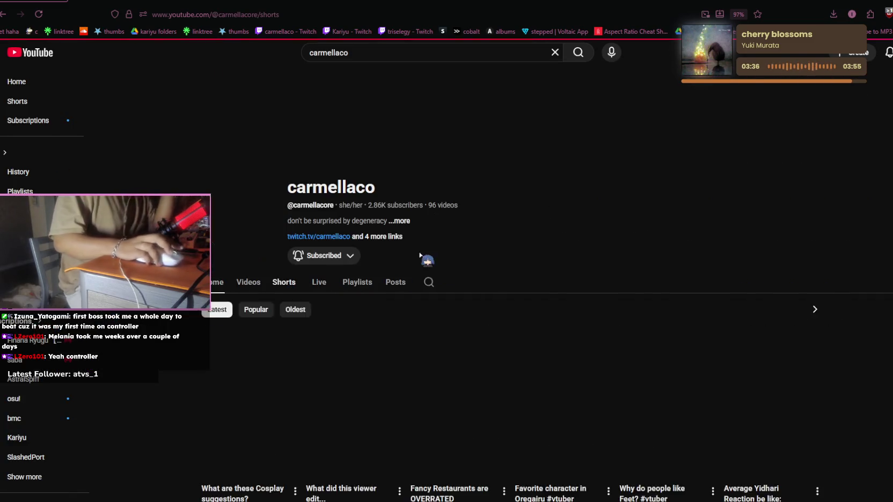
scroll(421, 256, down, 5)
scroll(424, 252, down, 5)
scroll(427, 250, down, 5)
scroll(427, 249, down, 5)
scroll(428, 250, down, 3)
scroll(428, 252, down, 4)
scroll(429, 255, down, 1)
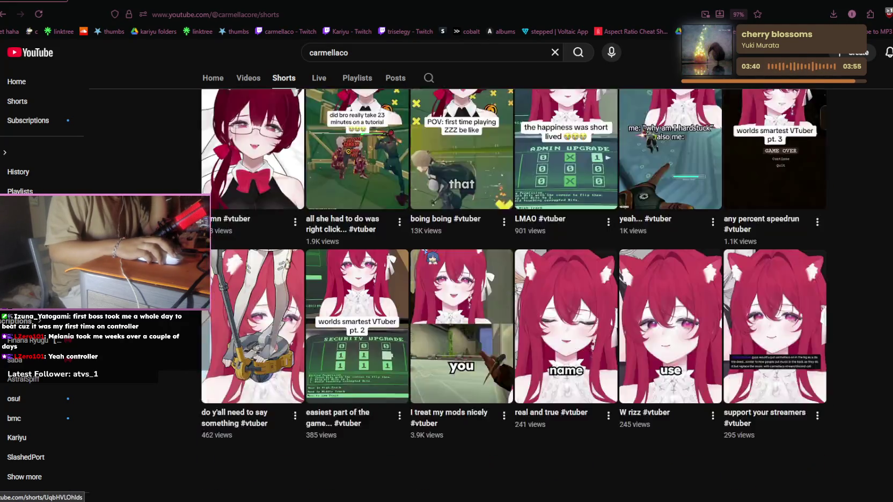
Step: Scroll further, check the part time cosplayer short's options, then go to the Playlists library
scroll(429, 255, down, 4)
scroll(429, 255, down, 1)
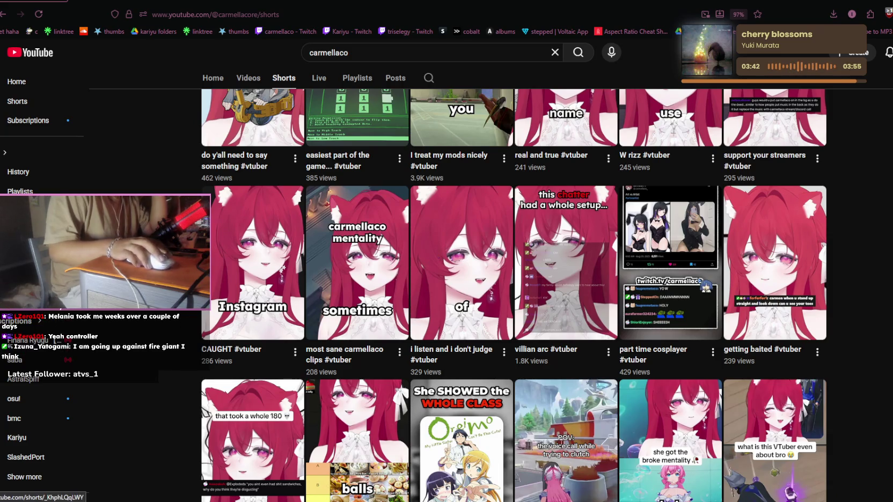
scroll(430, 256, down, 5)
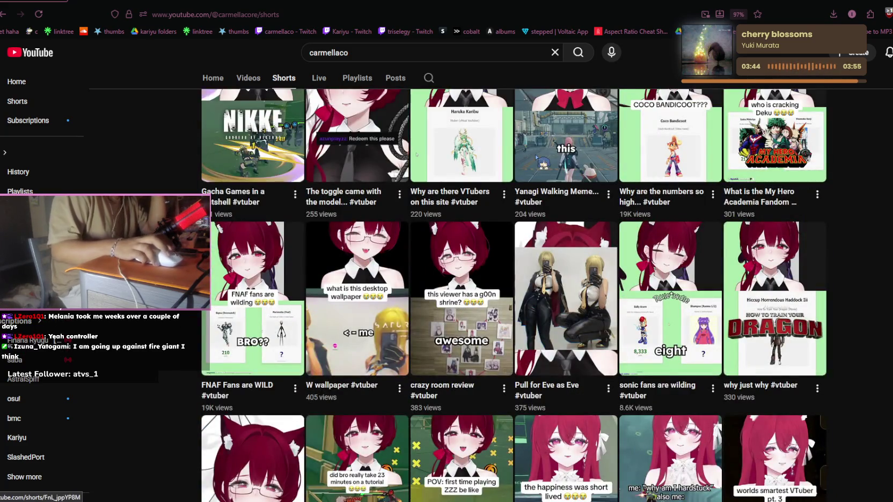
scroll(558, 216, down, 6)
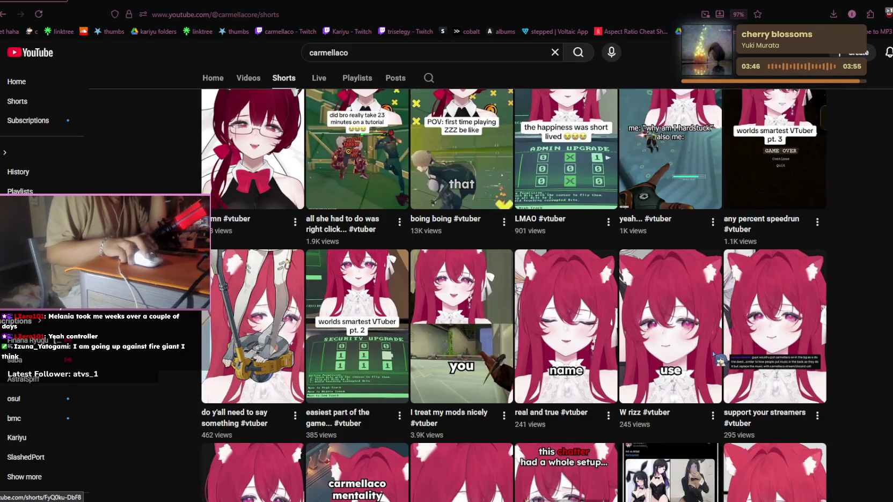
scroll(719, 360, down, 3)
click(713, 403)
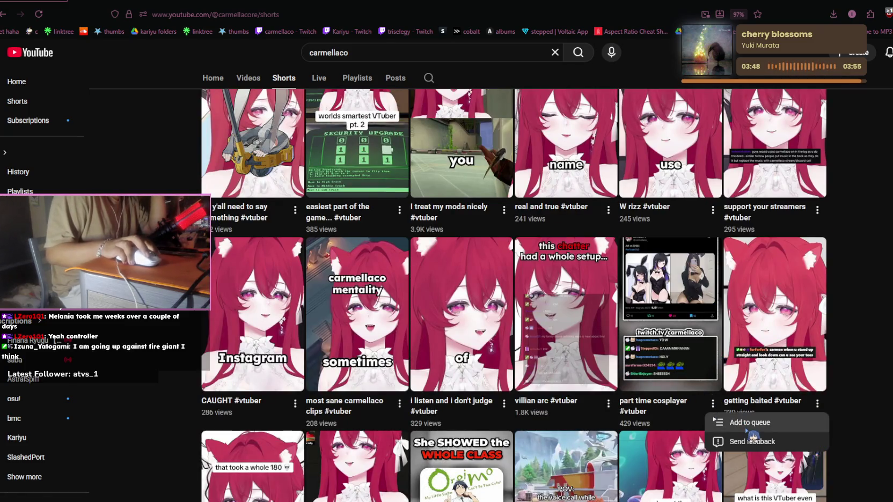
click(27, 188)
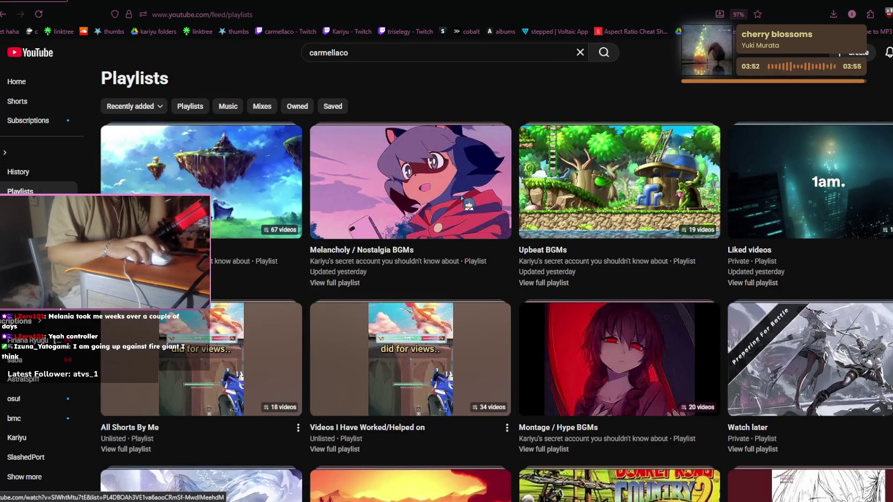
Step: Open the Videos I Have Worked/Helped on playlist, pause it and shrink to miniplayer
scroll(520, 195, down, 4)
click(520, 194)
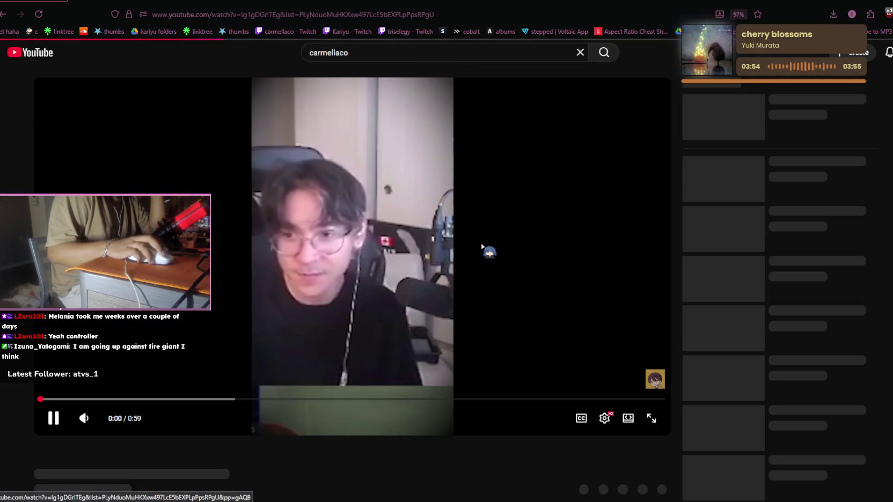
click(481, 246)
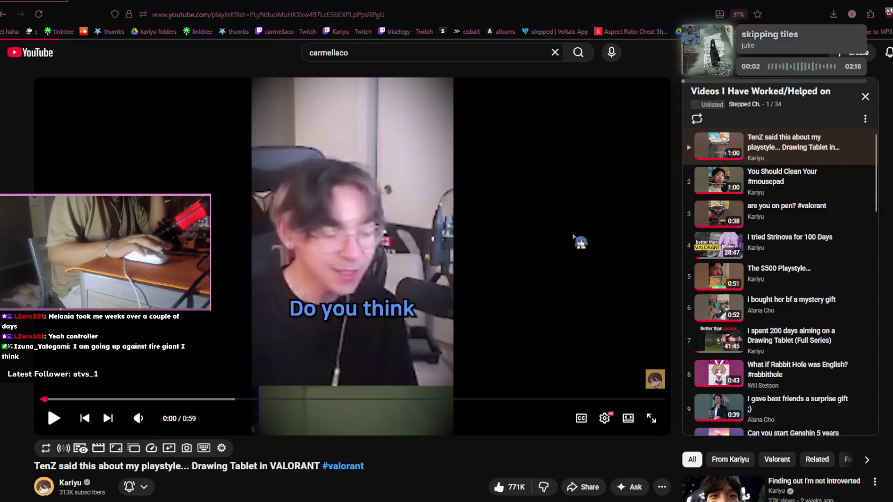
key(i)
Step: Scroll through the playlist's videos and open the Kariyu channel
scroll(576, 287, down, 15)
scroll(546, 293, down, 5)
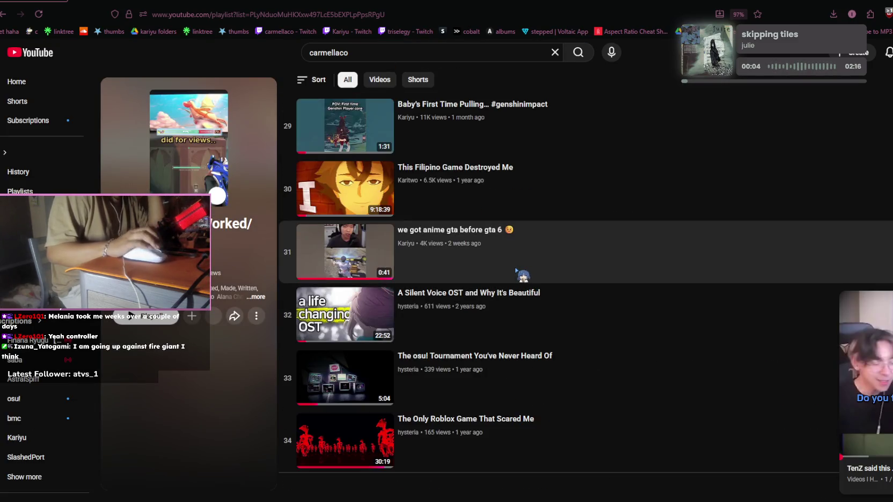
scroll(521, 263, up, 8)
scroll(522, 258, up, 8)
scroll(520, 256, up, 7)
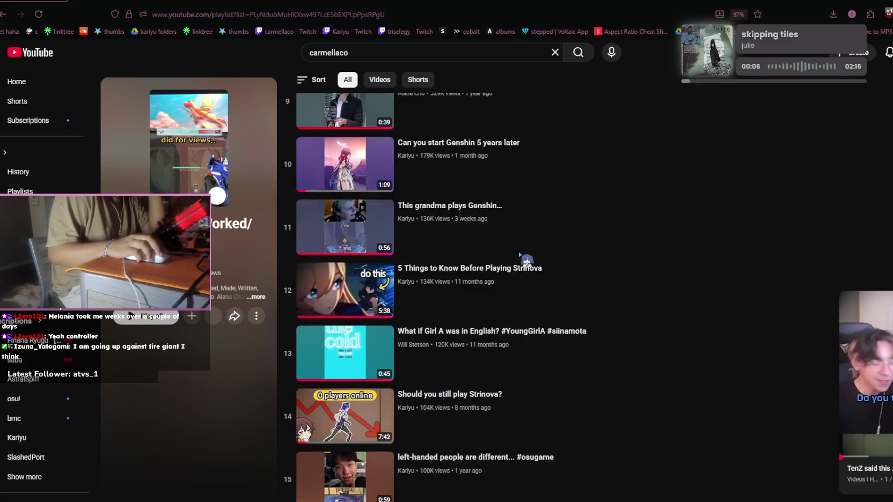
scroll(519, 255, up, 4)
scroll(519, 255, up, 1)
scroll(520, 255, down, 1)
scroll(520, 257, down, 5)
scroll(522, 259, up, 2)
scroll(521, 259, up, 1)
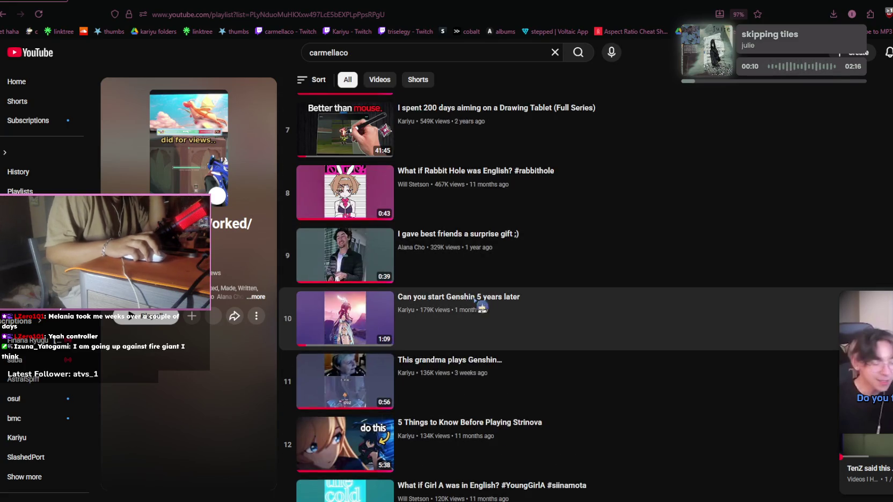
click(405, 310)
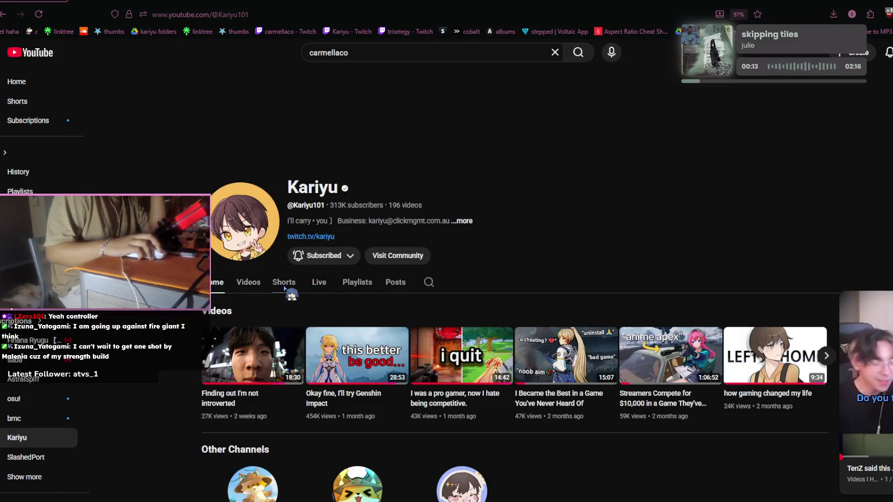
Step: Open one of Kariyu's Shorts, pause it, then return to the channel's Shorts tab
click(284, 283)
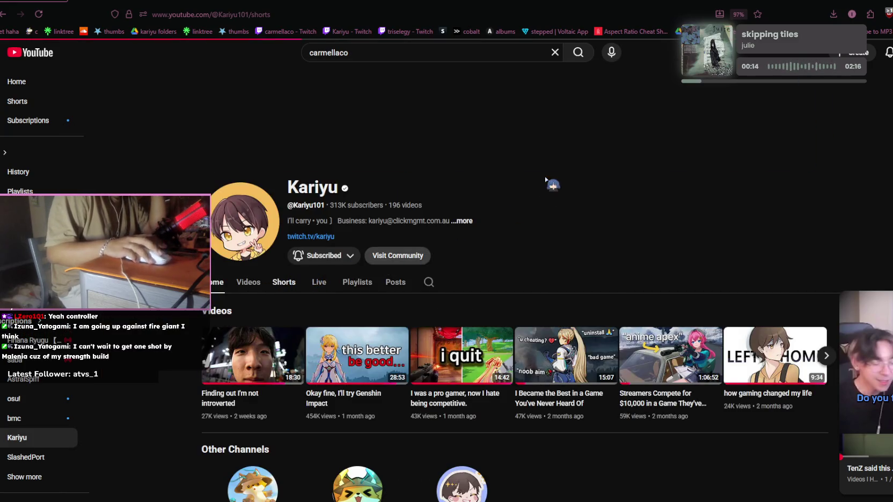
scroll(522, 245, down, 4)
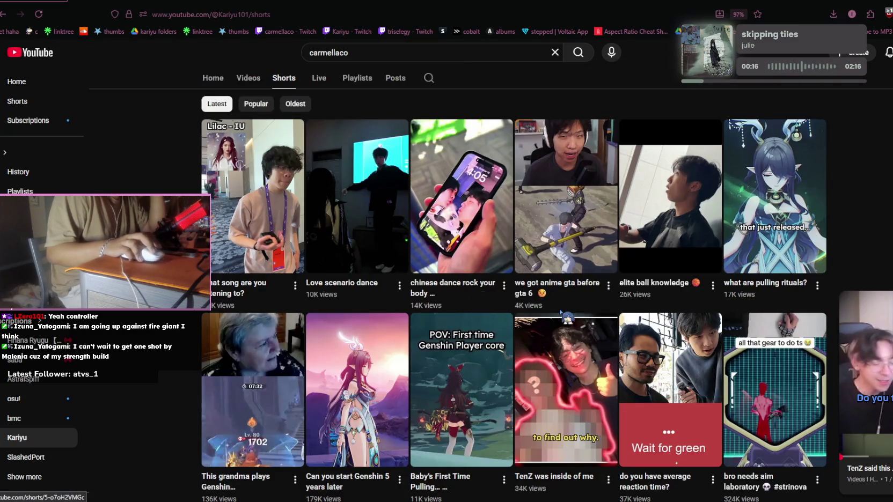
click(608, 284)
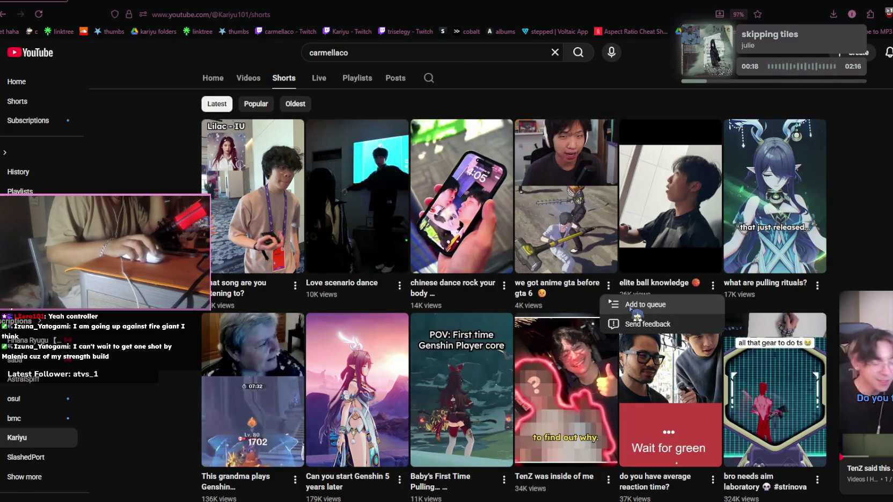
click(511, 289)
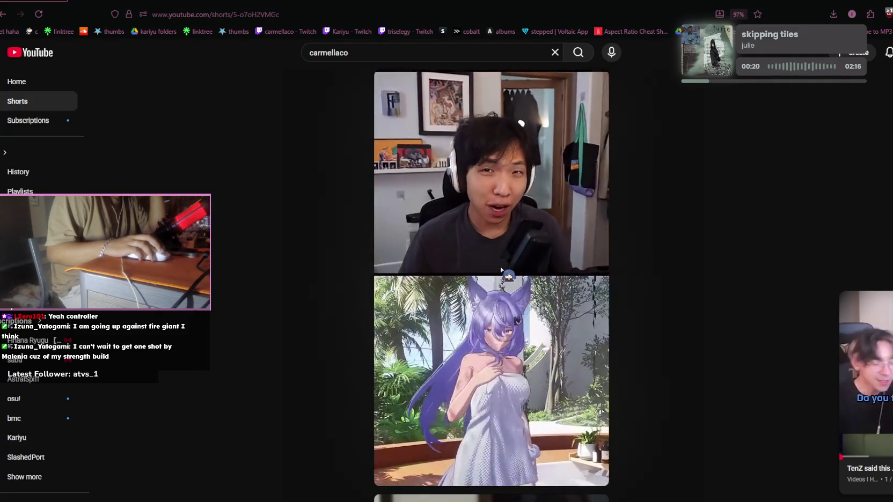
click(564, 267)
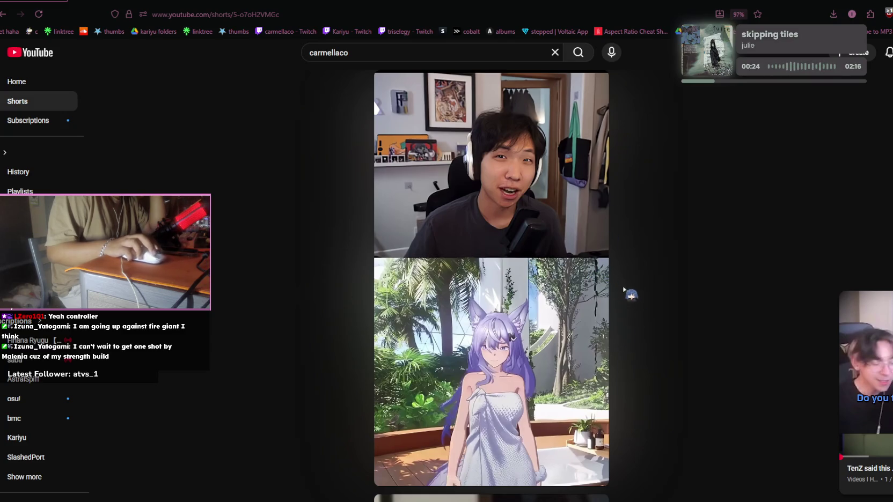
scroll(623, 288, down, 1)
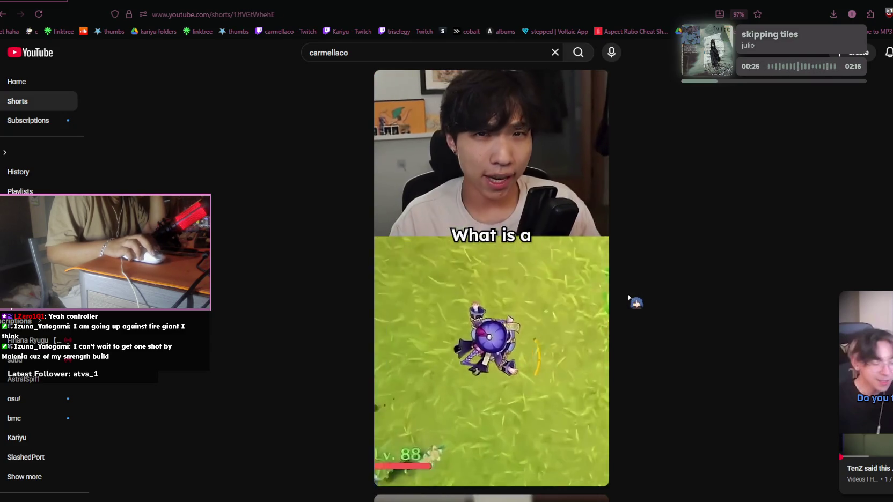
key(alt+Left)
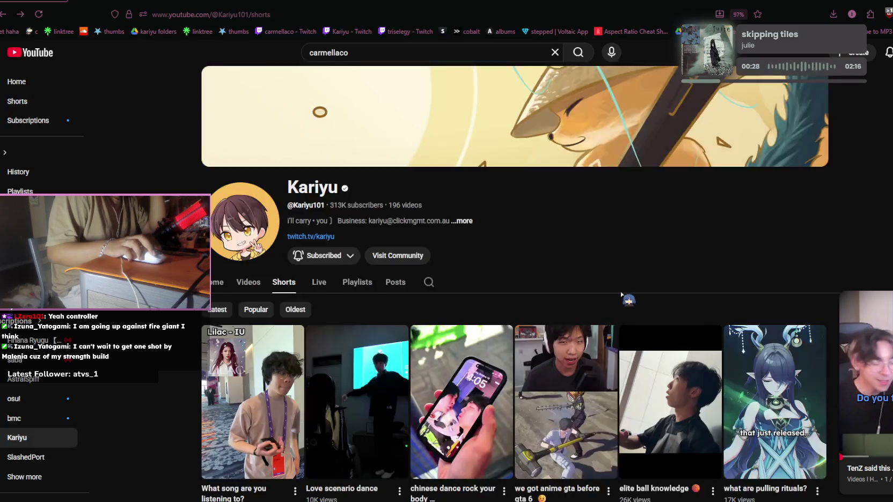
Step: Browse Kariyu's Shorts grid back to the top, then return to the YT Jobs profile
scroll(621, 294, down, 3)
scroll(621, 294, down, 2)
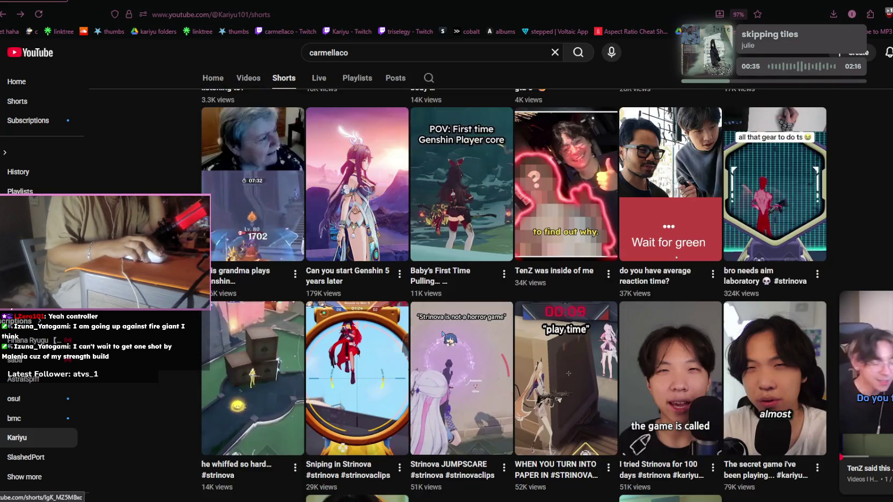
scroll(451, 338, down, 3)
click(503, 274)
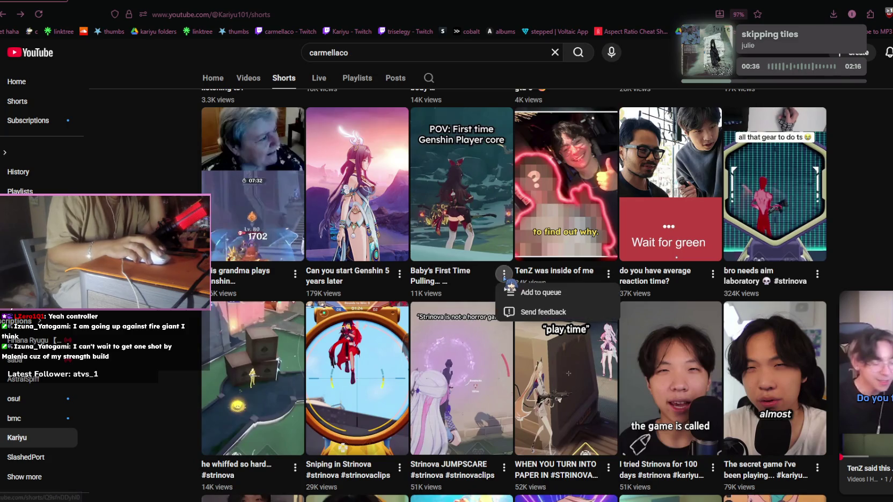
click(508, 276)
scroll(465, 323, up, 2)
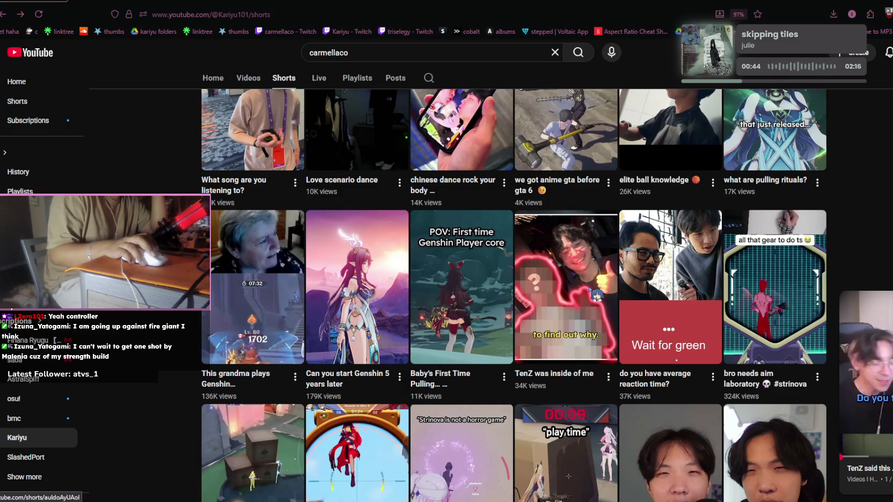
scroll(556, 324, up, 2)
scroll(557, 324, up, 1)
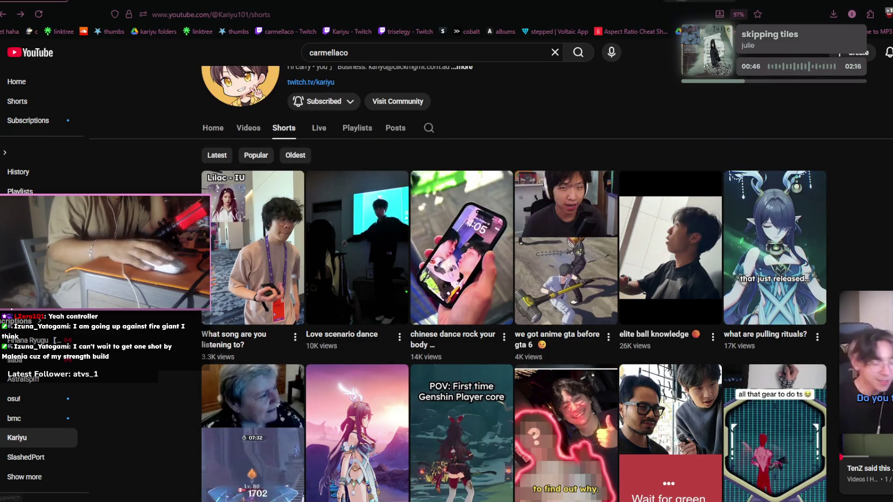
click(268, 2)
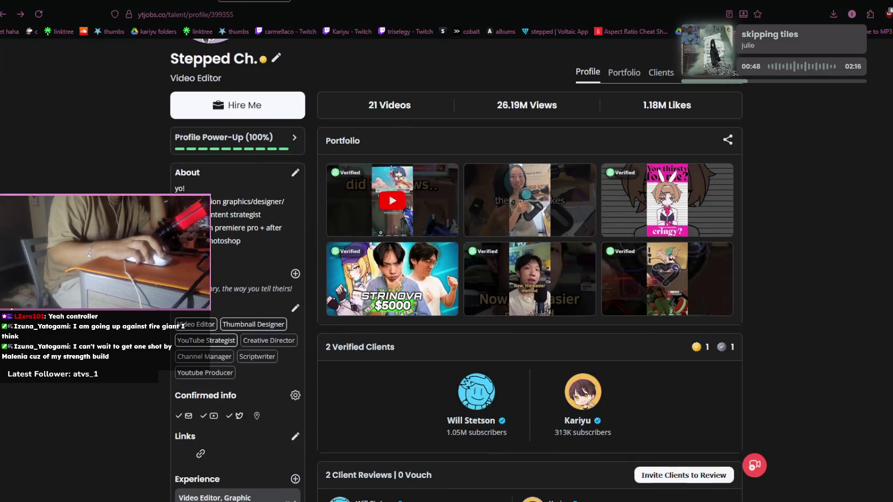
click(615, 73)
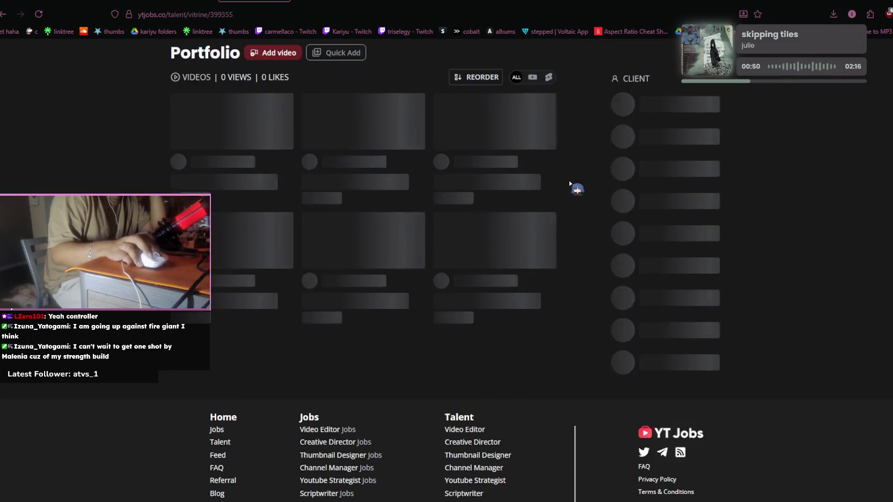
scroll(538, 182, down, 1)
scroll(538, 182, up, 1)
scroll(539, 180, down, 5)
scroll(543, 177, down, 3)
click(400, 336)
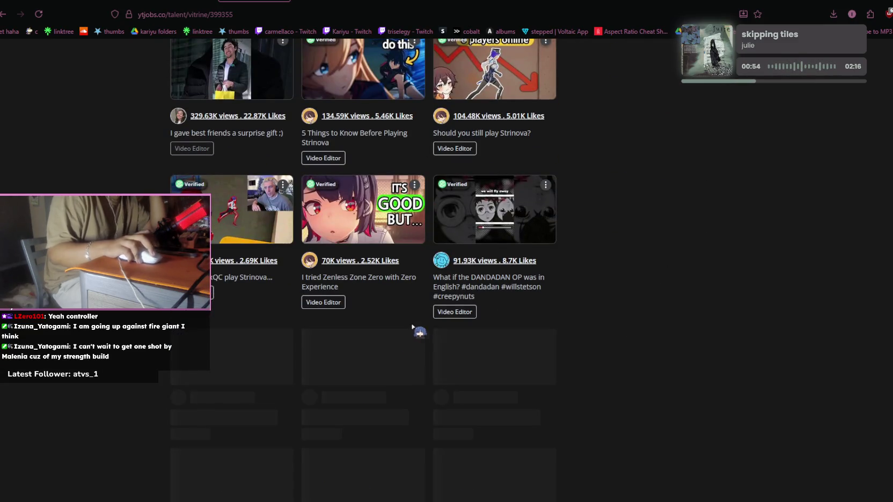
scroll(398, 239, down, 5)
scroll(399, 239, up, 2)
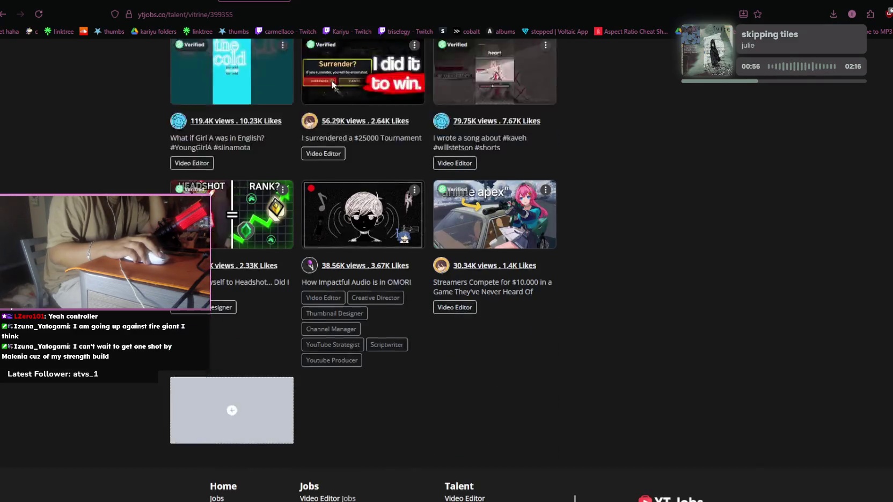
scroll(399, 240, up, 5)
scroll(658, 274, up, 6)
scroll(657, 273, up, 5)
scroll(657, 273, down, 2)
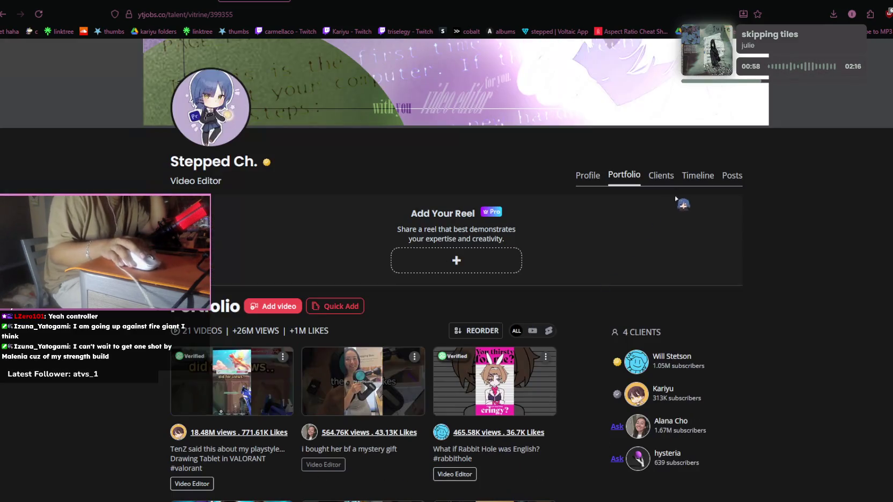
click(697, 180)
scroll(394, 279, down, 3)
scroll(391, 275, down, 2)
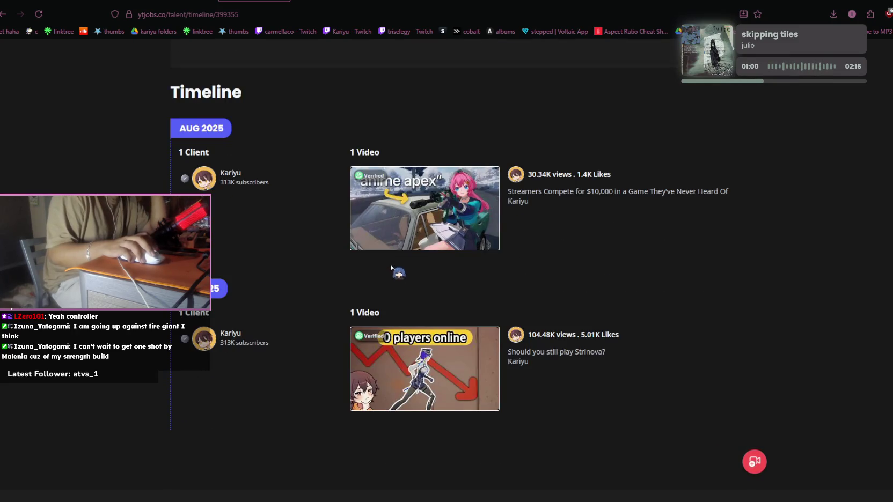
scroll(394, 266, up, 3)
scroll(396, 265, down, 2)
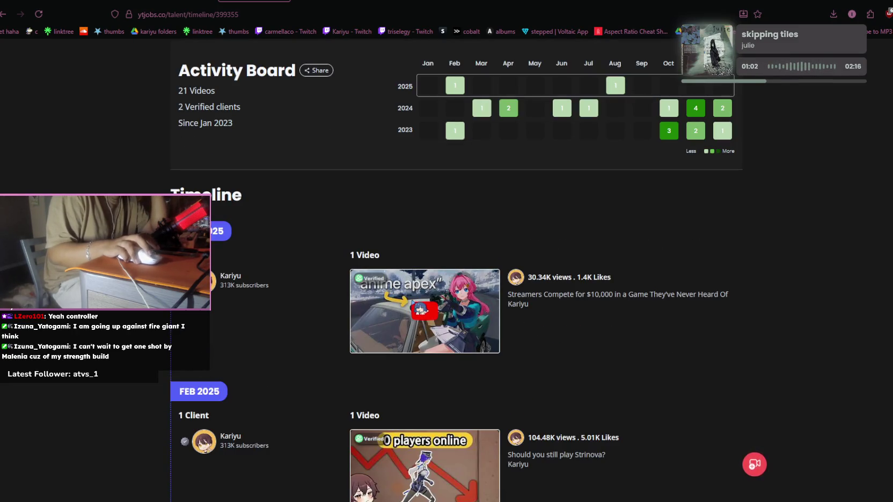
click(33, 2)
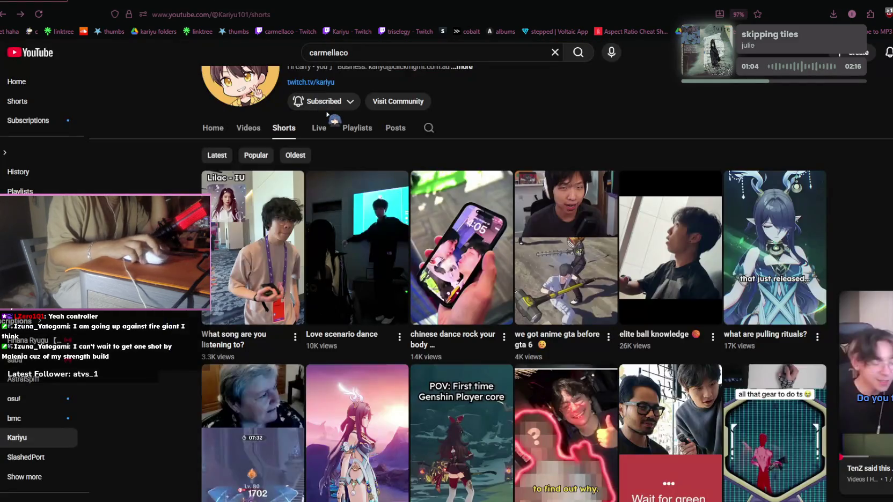
Step: Scroll through the channel's Shorts grid, then switch to the ComicK tab
scroll(568, 271, down, 3)
scroll(568, 270, down, 4)
scroll(337, 122, down, 2)
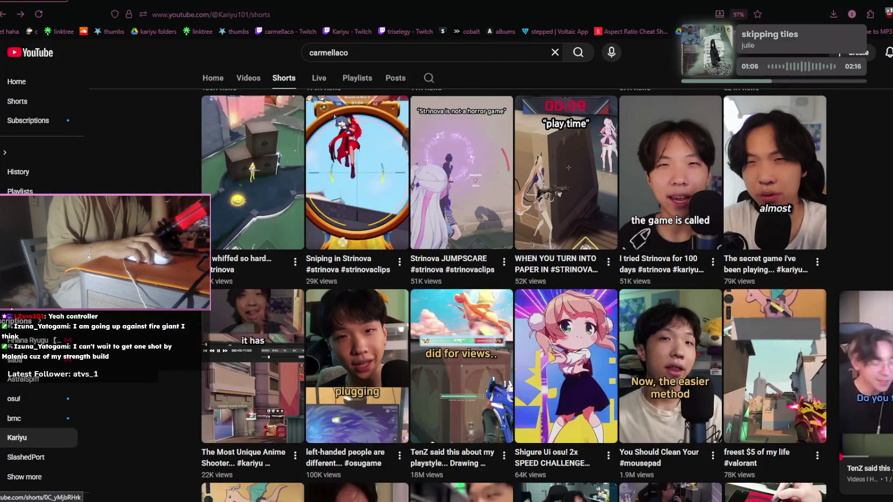
scroll(337, 123, down, 3)
scroll(344, 123, down, 3)
scroll(350, 129, down, 5)
scroll(351, 129, up, 4)
scroll(350, 129, up, 2)
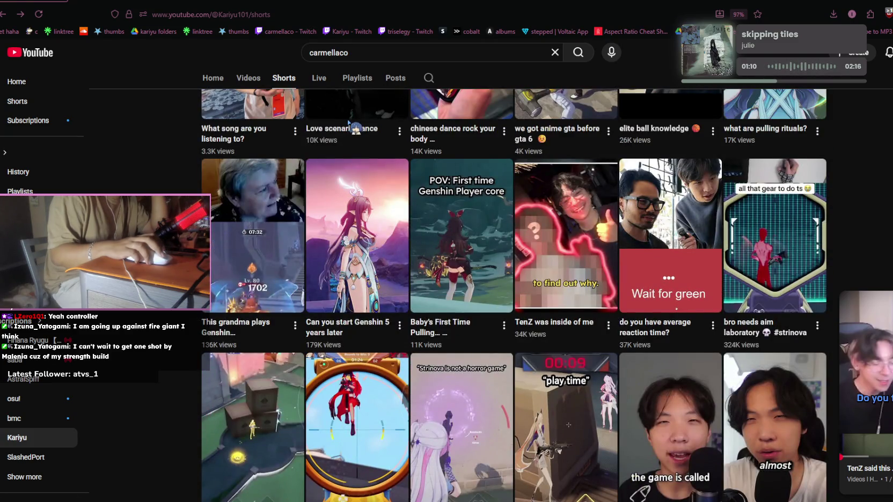
scroll(356, 130, down, 2)
scroll(356, 130, up, 2)
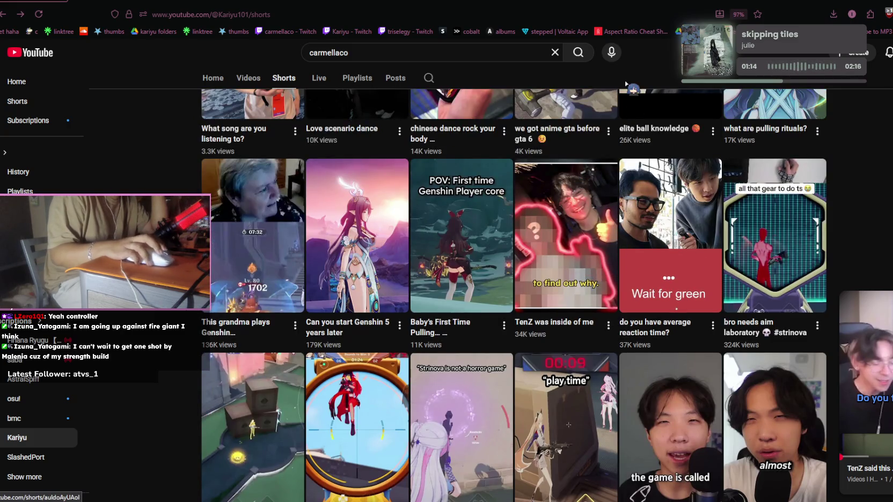
key(ctrl+Tab)
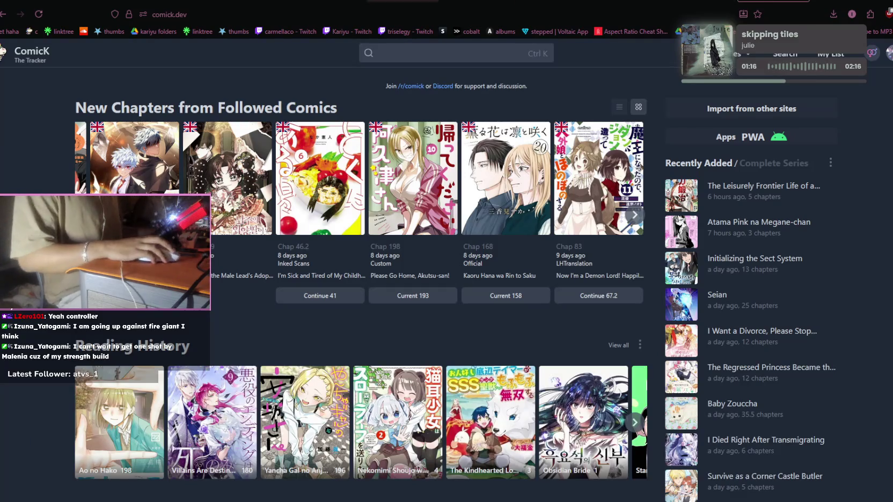
Step: Switch to the YT Jobs tab and open the Portfolio section
key(ctrl+Tab)
key(ctrl+Tab)
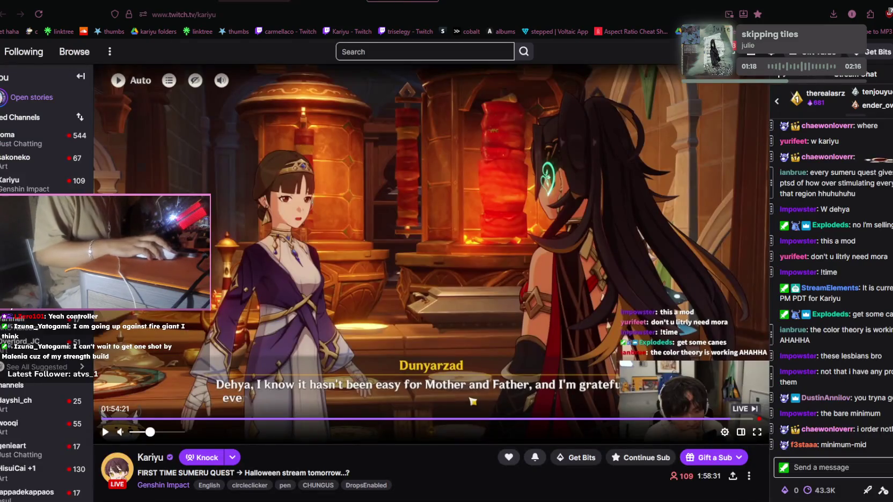
key(ctrl+Tab)
scroll(491, 241, up, 5)
scroll(488, 261, down, 2)
click(617, 176)
scroll(445, 322, down, 3)
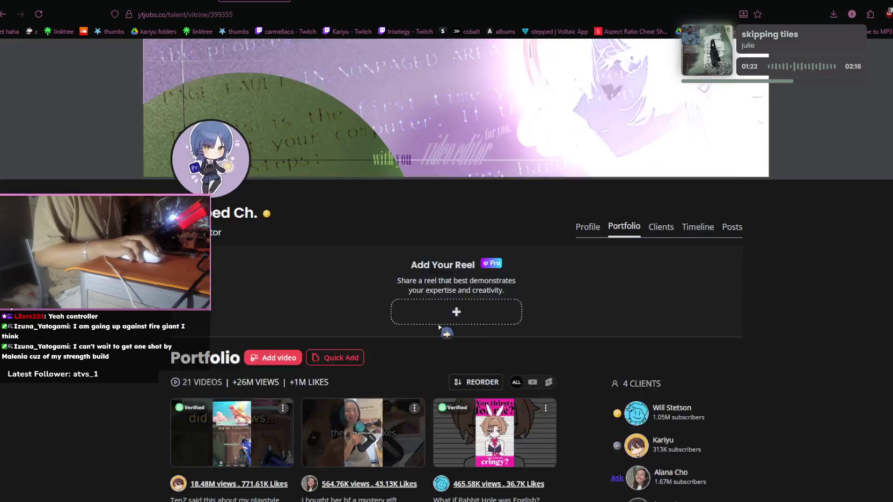
Step: Look through the Profile, Portfolio, Clients and Timeline sections
click(590, 175)
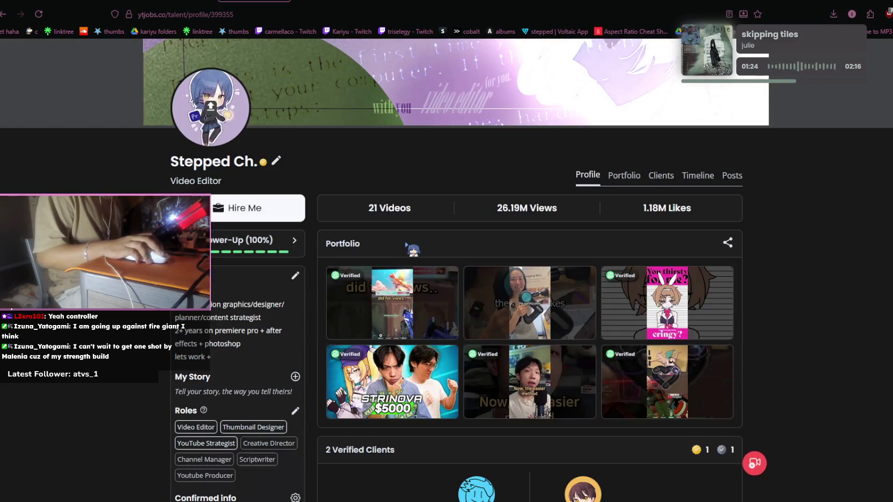
click(617, 178)
click(665, 332)
click(699, 333)
scroll(638, 326, down, 4)
scroll(593, 312, up, 2)
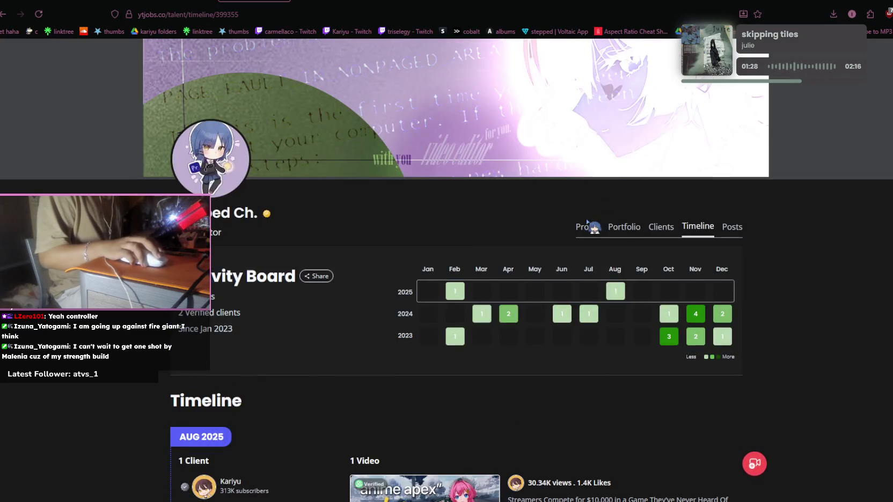
Step: Return to Portfolio and open the Quick Add form for video links
click(588, 230)
scroll(541, 237, down, 5)
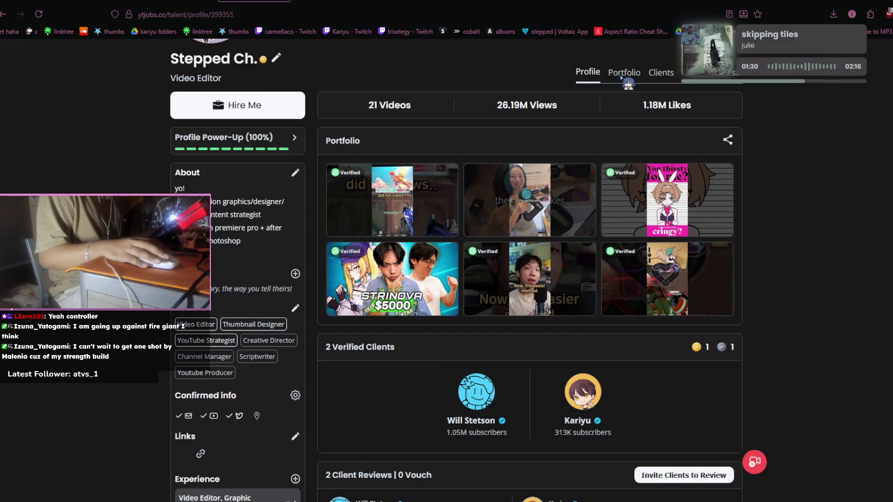
click(622, 75)
scroll(660, 263, down, 5)
click(351, 155)
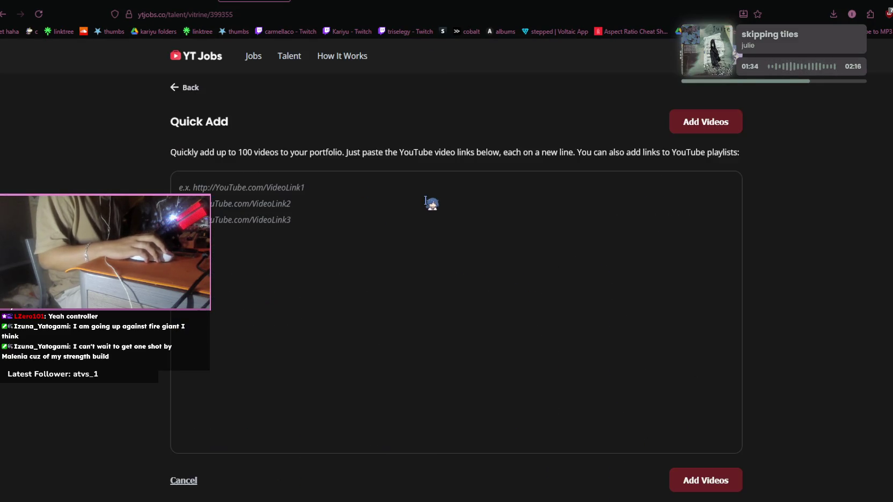
Step: Paste the first two Kariyu Shorts links into the Quick Add box, one per line
click(425, 201)
key(ctrl+v)
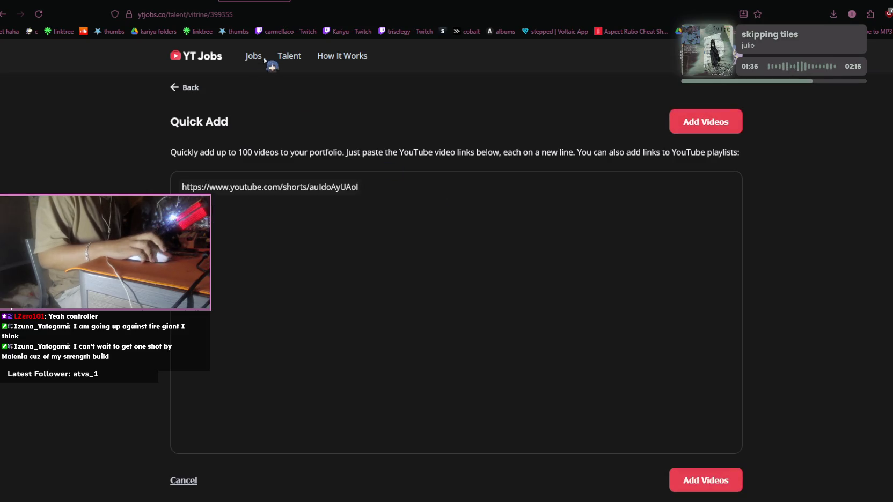
key(ctrl+shift+Tab)
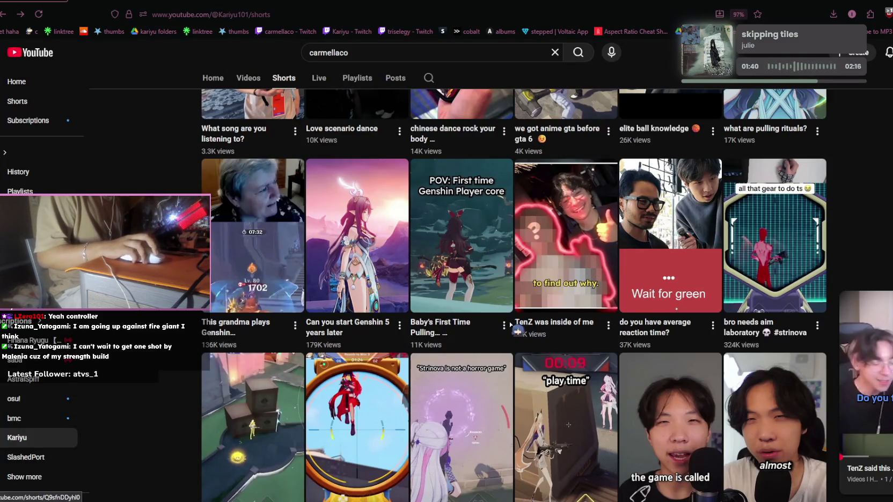
click(252, 1)
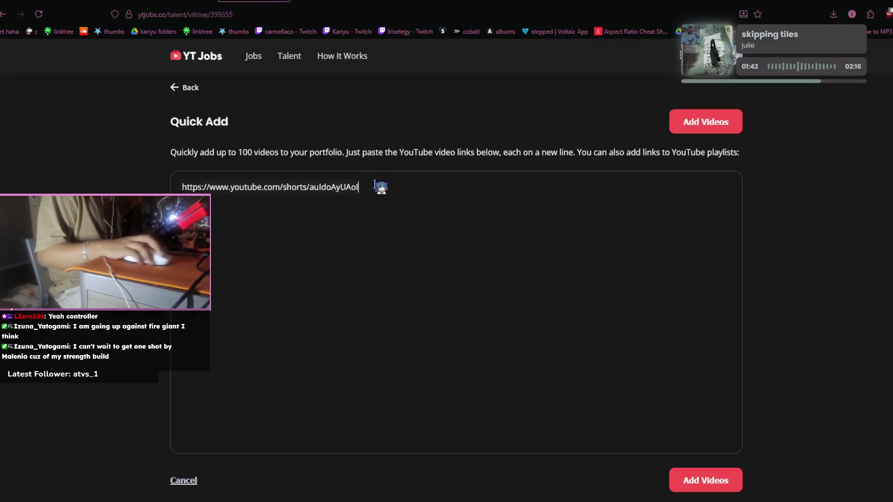
key(Return)
key(ctrl+v)
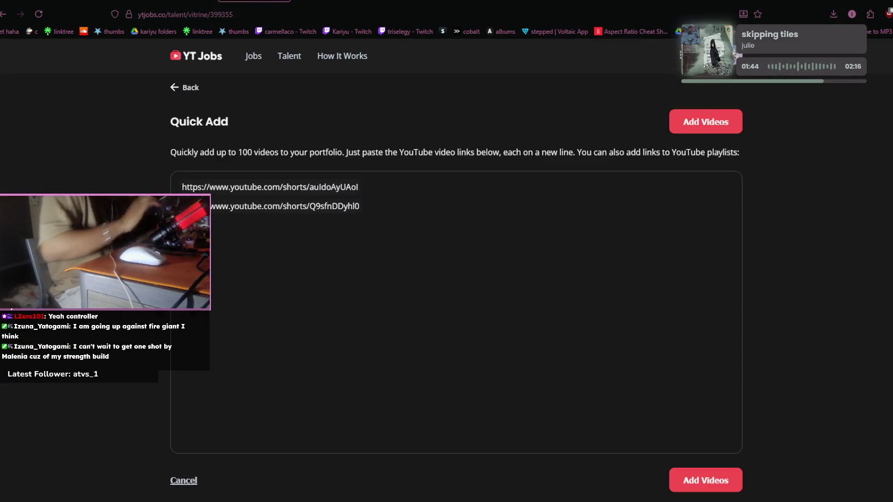
Step: Copy and paste the third and fourth Shorts links into the list
key(ctrl+shift+Tab)
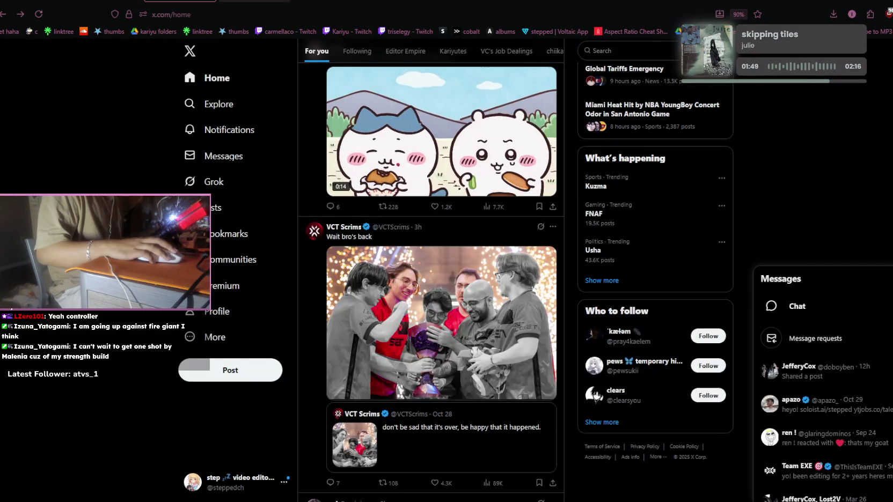
click(252, 1)
key(Return)
key(ctrl+v)
click(47, 2)
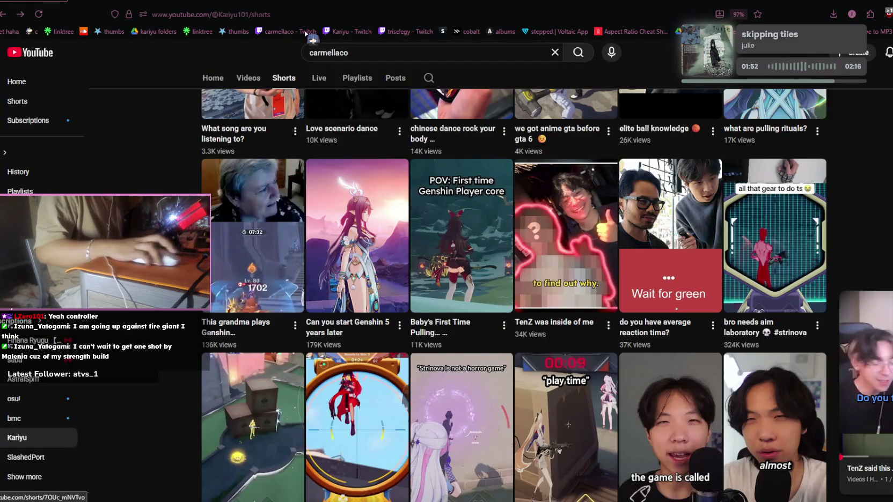
click(257, 1)
key(ctrl+v)
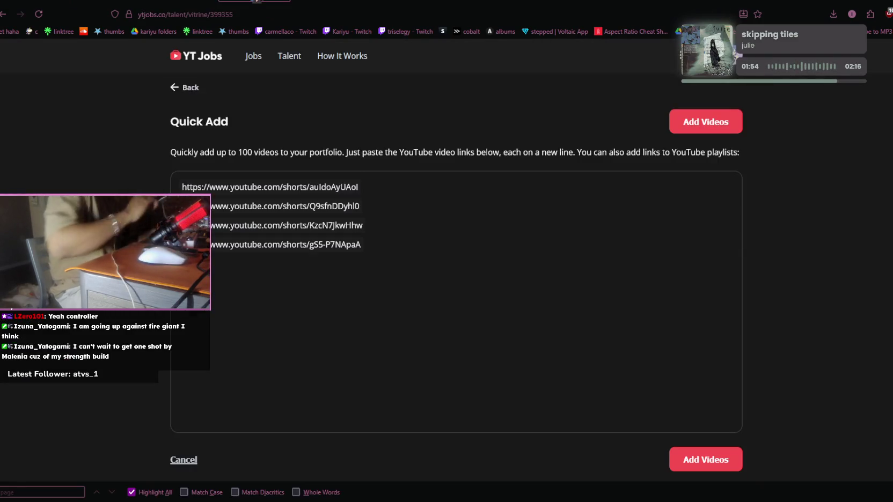
Step: Copy and paste the fifth and sixth Shorts links from Kariyu's Shorts page
click(47, 2)
scroll(514, 295, up, 2)
scroll(514, 295, up, 1)
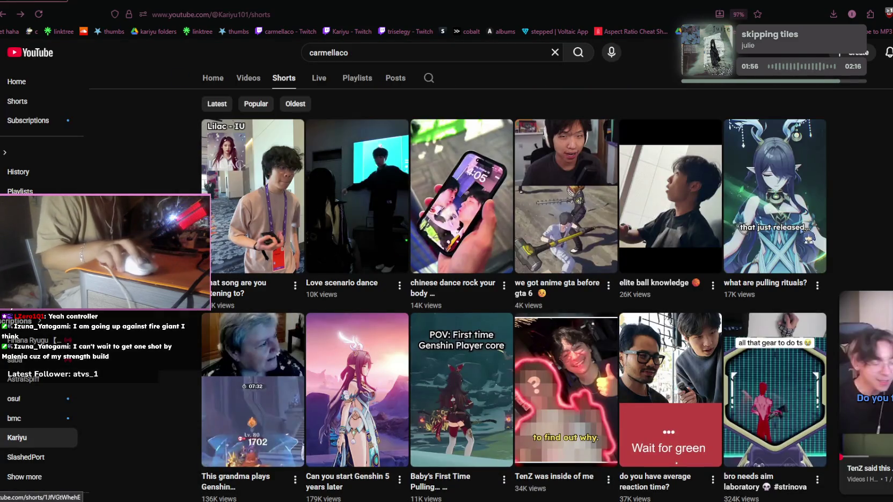
key(ctrl+Tab)
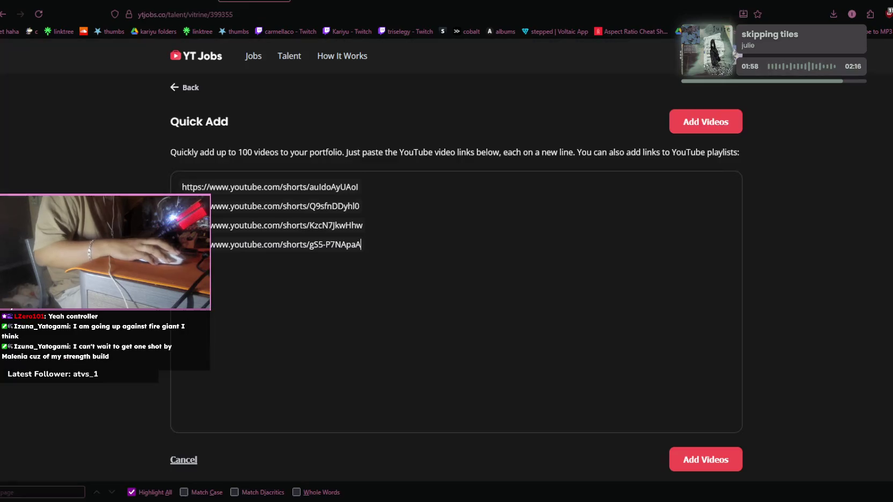
key(ctrl+v)
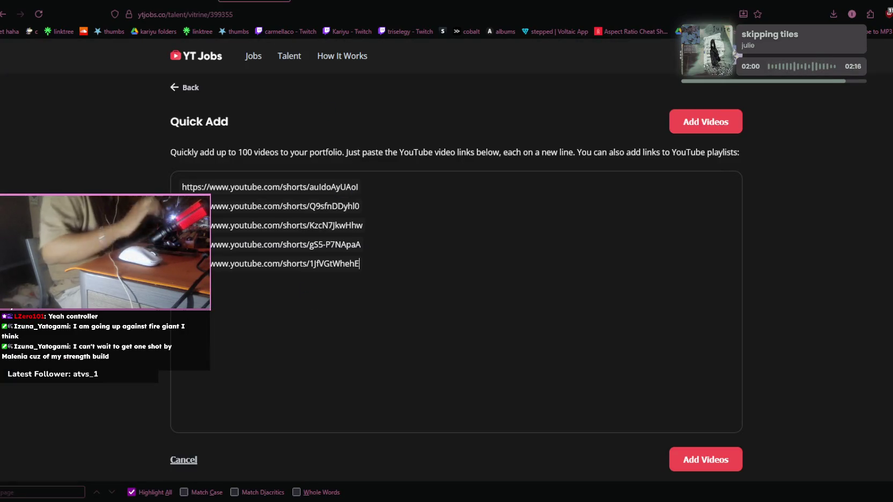
key(ctrl+shift+Tab)
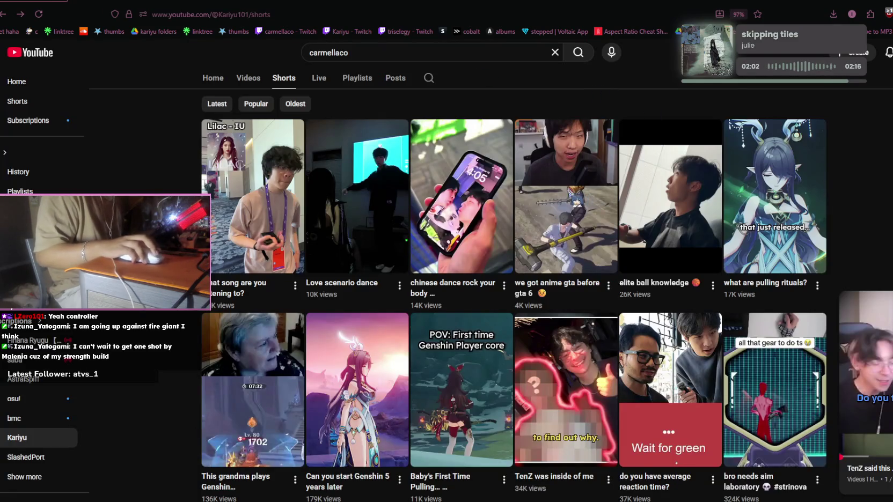
key(ctrl+Tab)
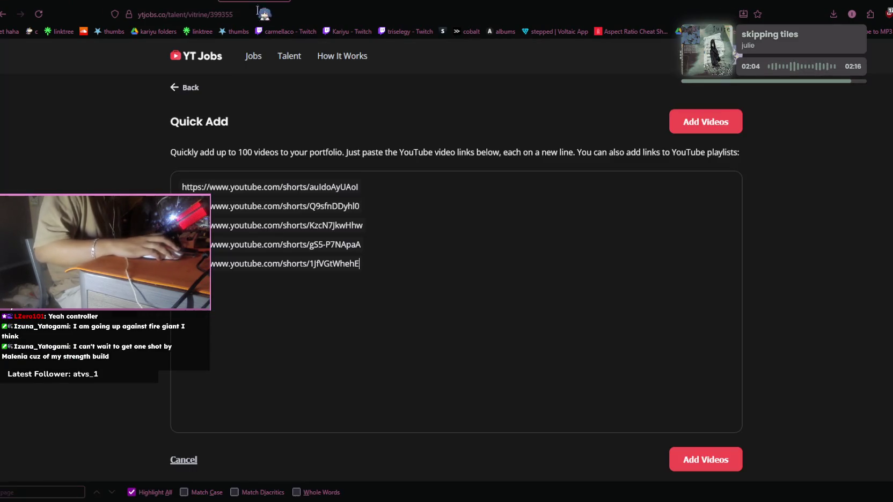
text(https://www.youtube.com/shorts/5-o7oH2VMGc)
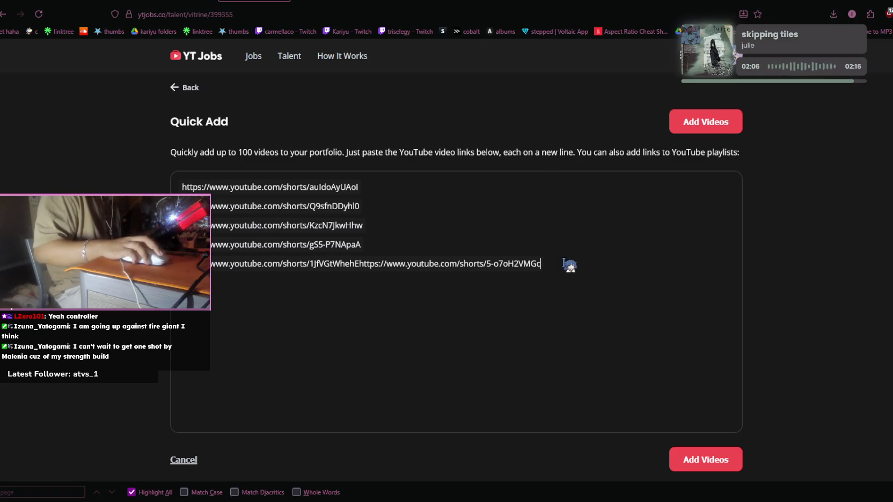
Step: Move the link merged onto line 5 onto its own line 6
drag(563, 263, 360, 276)
key(ctrl+c)
key(Return)
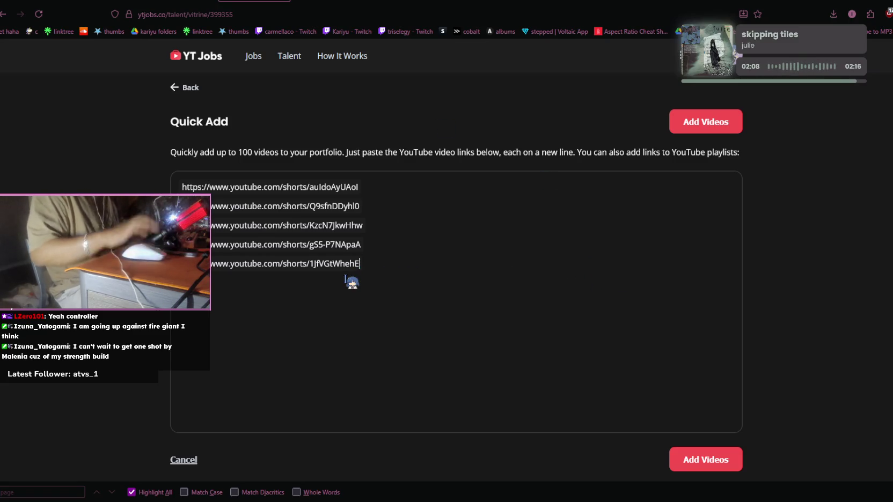
key(ctrl+v)
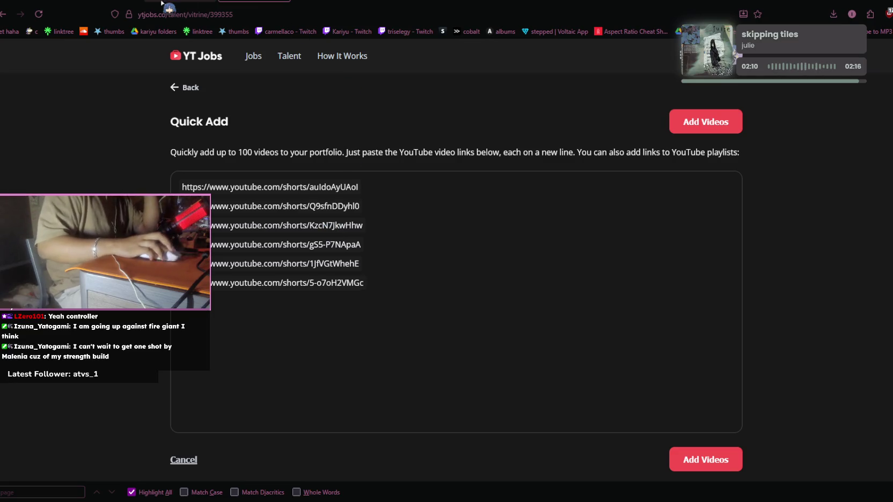
key(ctrl+Tab)
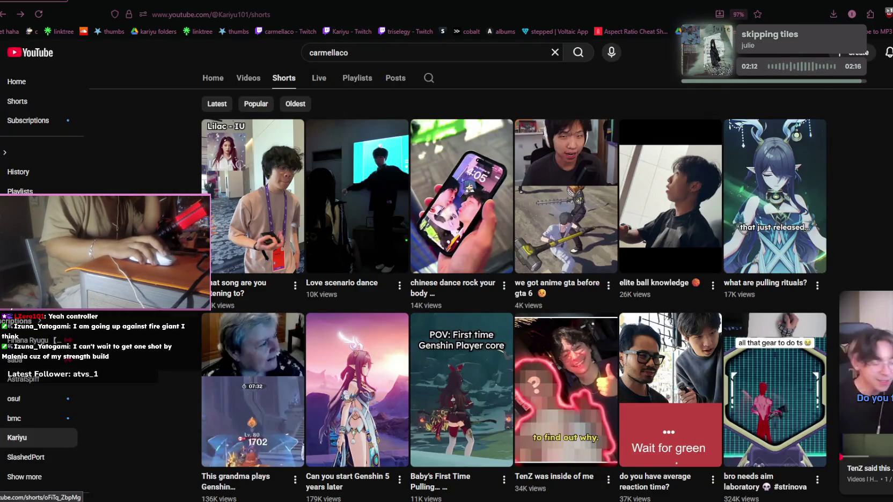
Step: Search for carmellaco and open the carmellaco channel
scroll(469, 186, down, 1)
scroll(464, 179, up, 5)
click(372, 54)
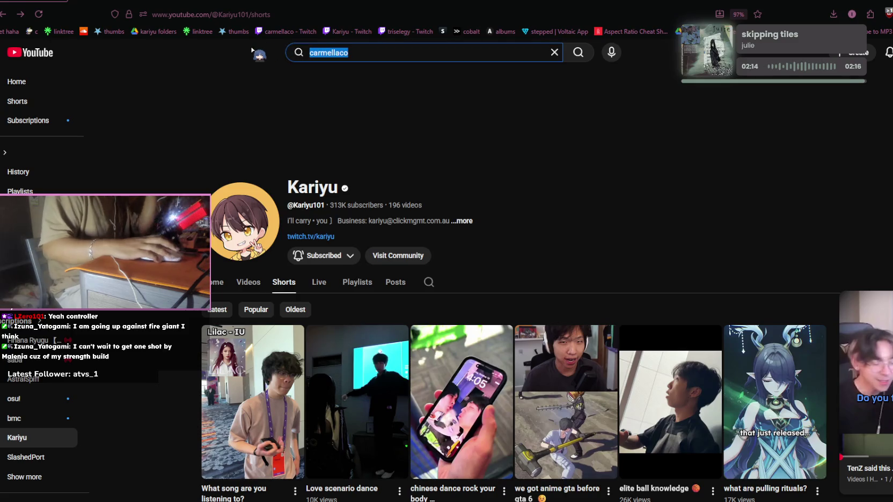
key(Return)
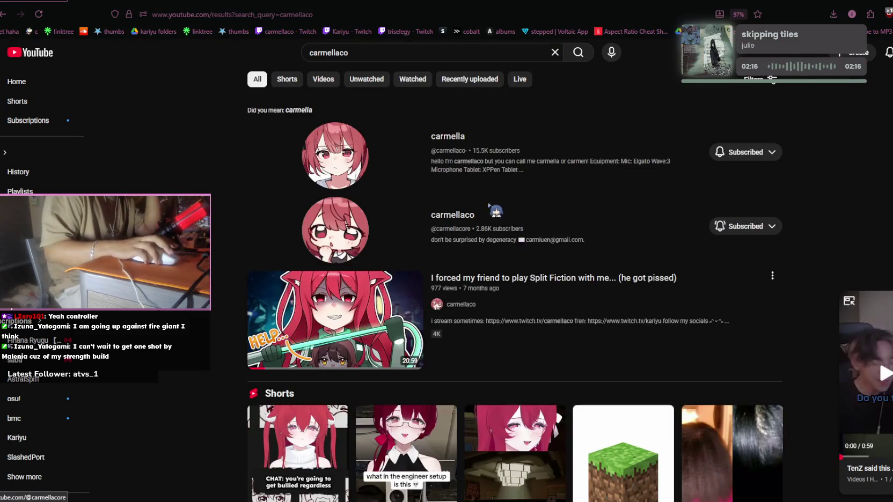
click(337, 238)
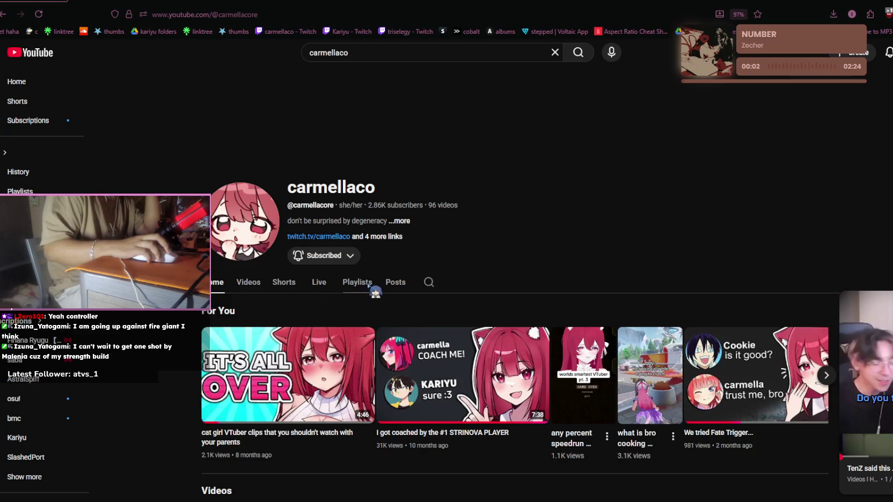
Step: Show the carmellaco channel's Shorts and scroll through them
click(282, 290)
scroll(465, 306, down, 5)
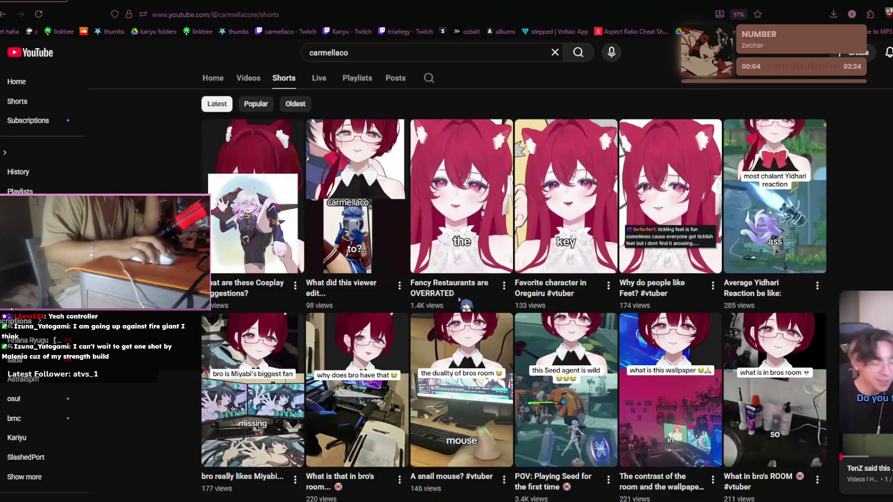
scroll(467, 303, down, 5)
scroll(467, 301, down, 5)
scroll(468, 302, down, 5)
scroll(468, 302, down, 5)
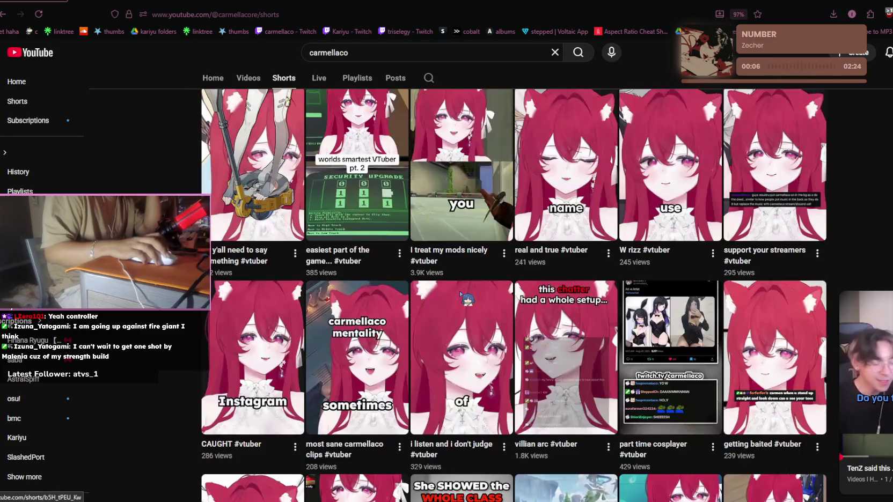
scroll(467, 302, down, 2)
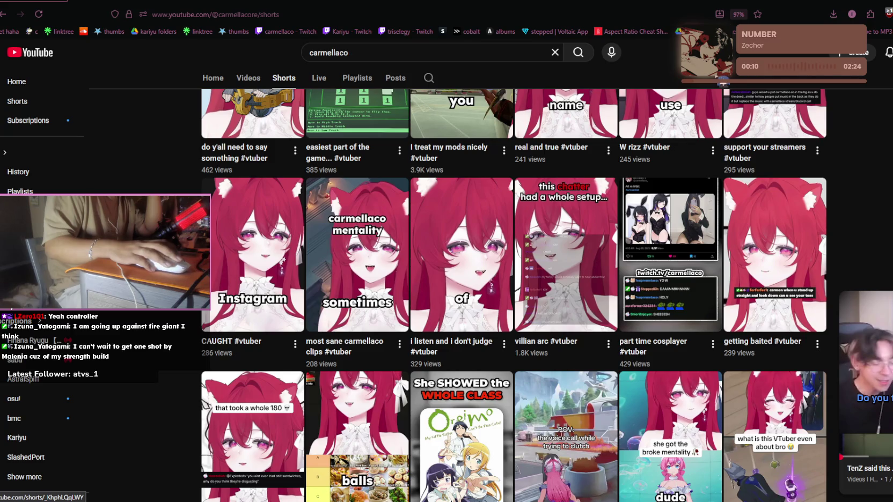
Step: Glance at the Twitch dashboard, then open carmellaco's Videos tab
click(477, 1)
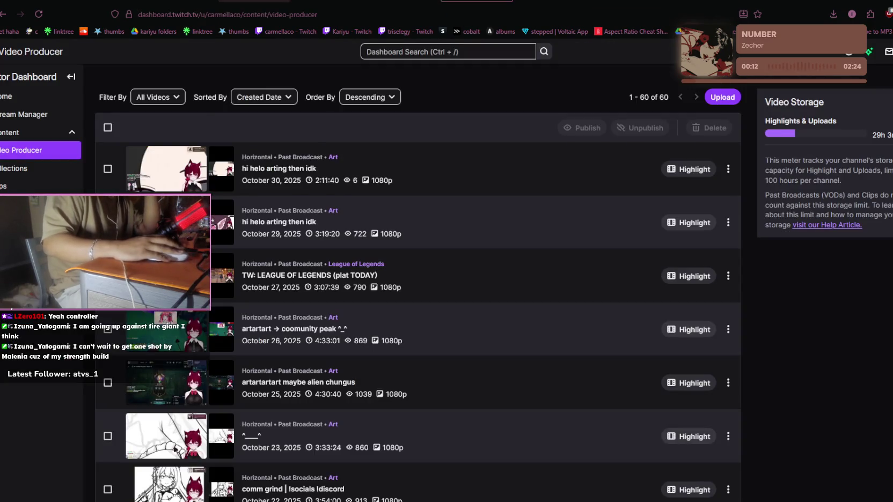
key(ctrl+Tab)
key(ctrl+Tab)
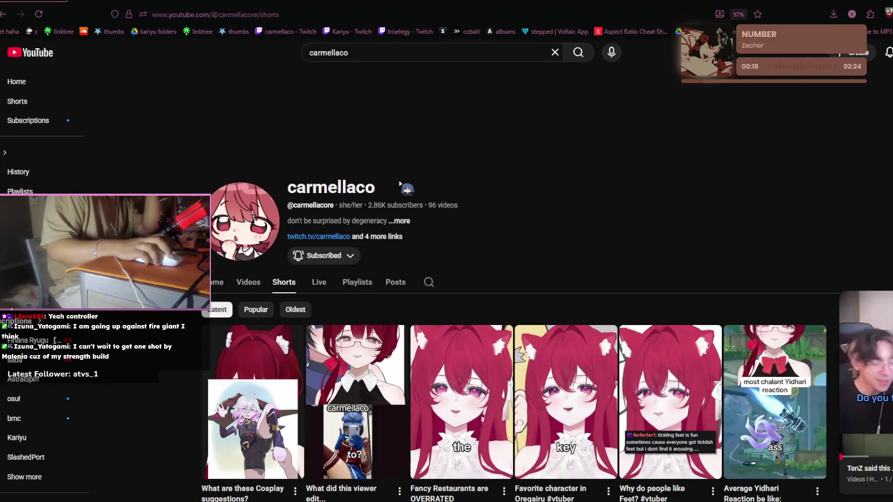
scroll(399, 184, down, 4)
click(259, 80)
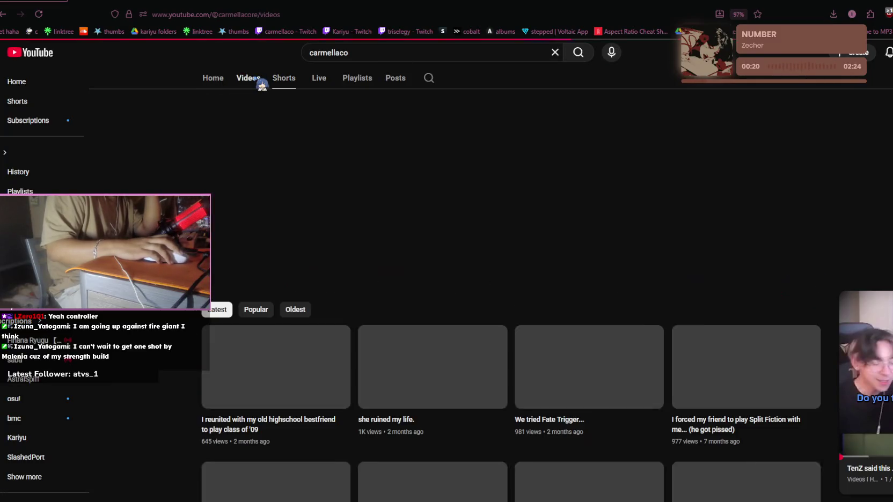
click(314, 53)
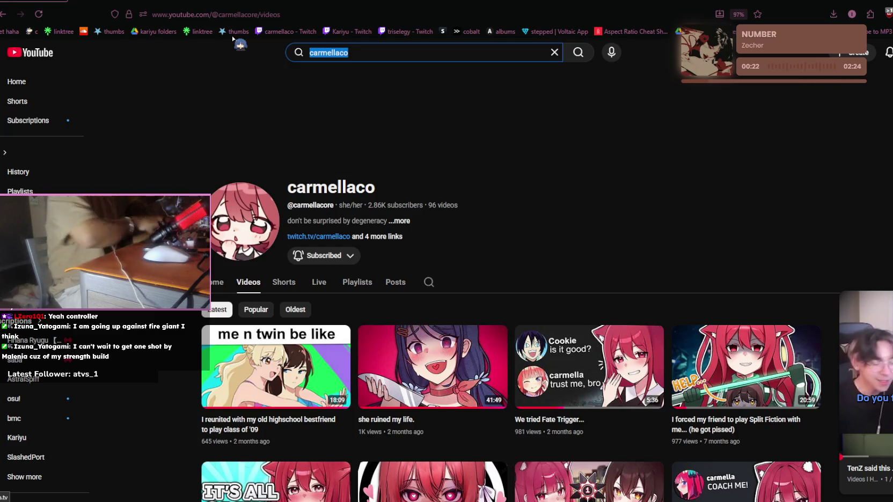
Step: Search 'kariyu', open the Kariyu channel and scroll through its Videos tab
text(kariyu)
key(Return)
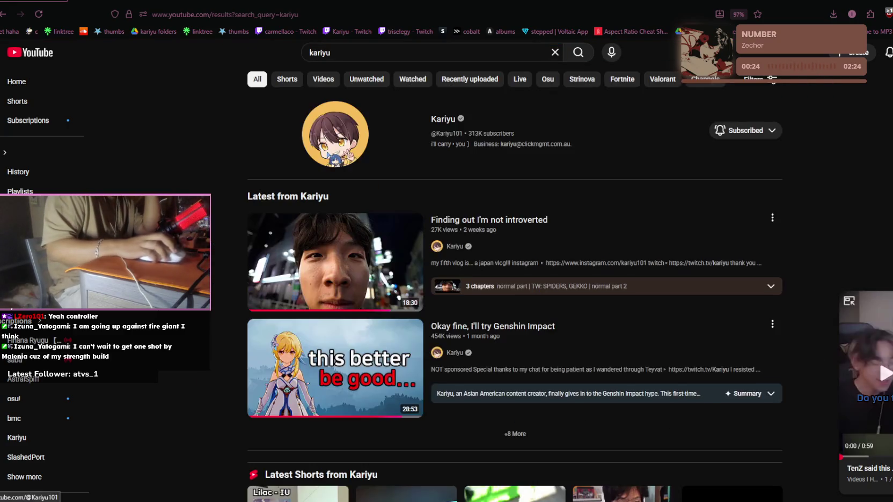
click(334, 133)
click(254, 281)
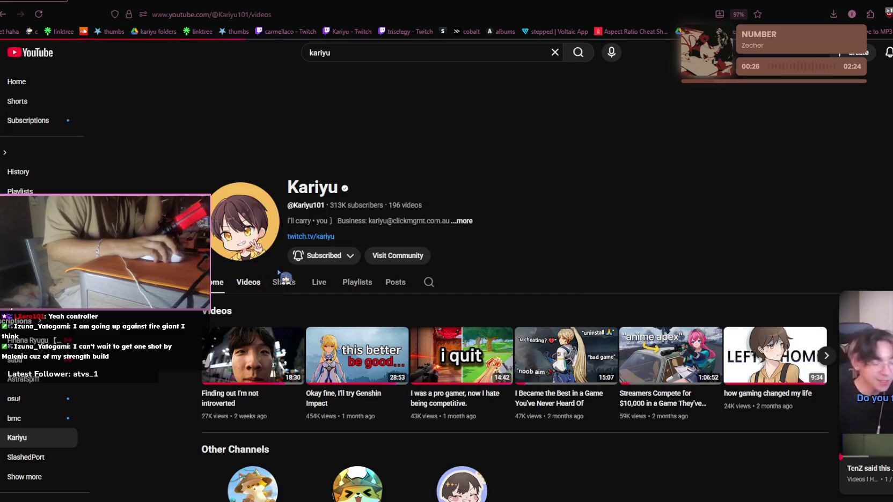
scroll(291, 268, down, 4)
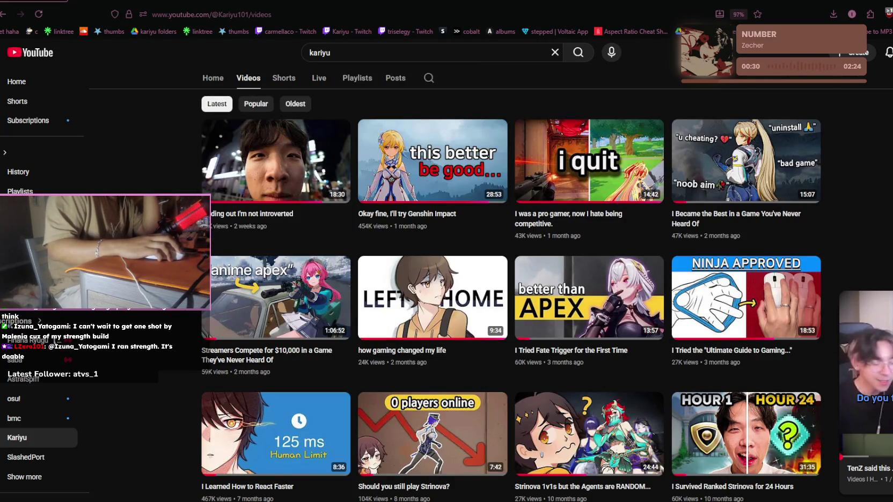
scroll(511, 295, down, 1)
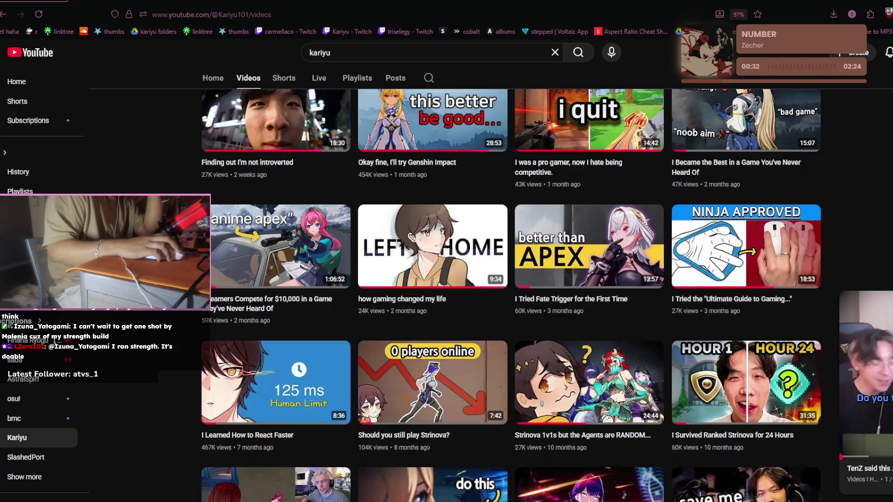
scroll(510, 295, up, 2)
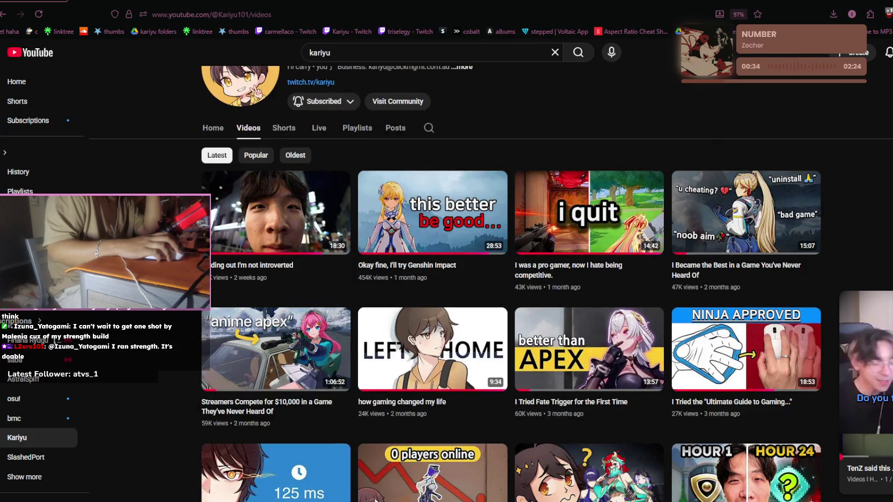
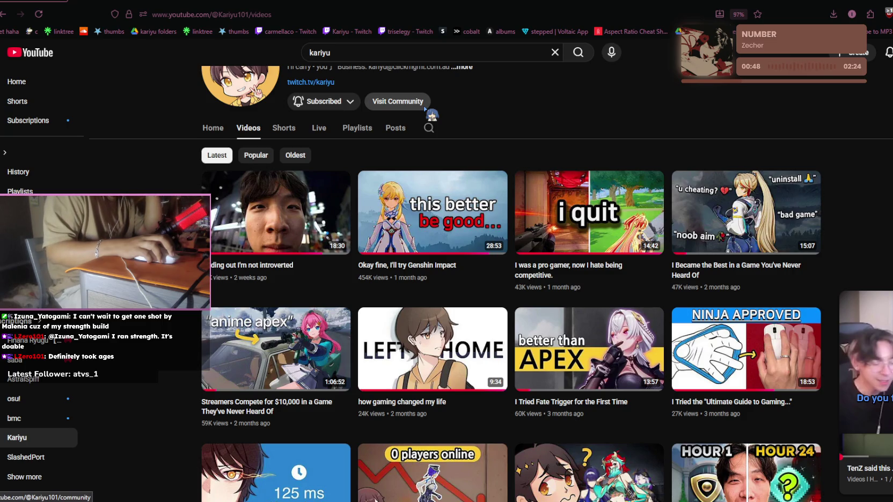
Step: Start the Quick Add import of the seven Shorts links and dismiss the Importing Started notice
click(252, 1)
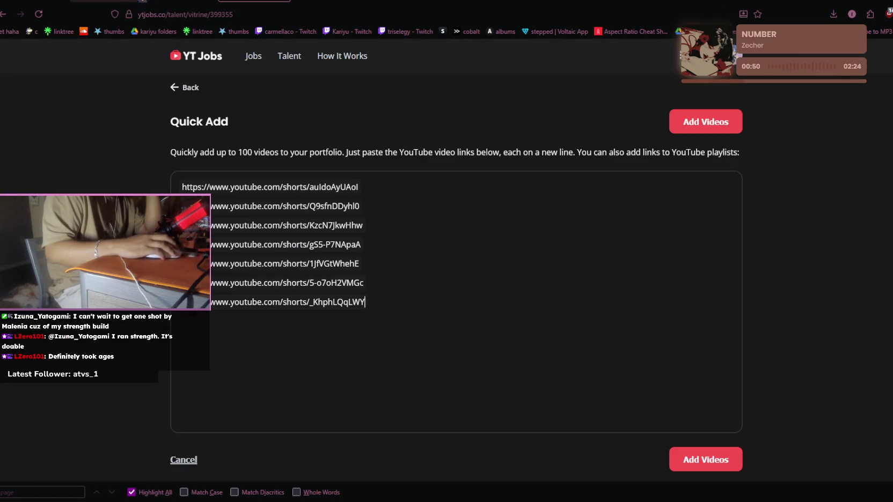
click(701, 461)
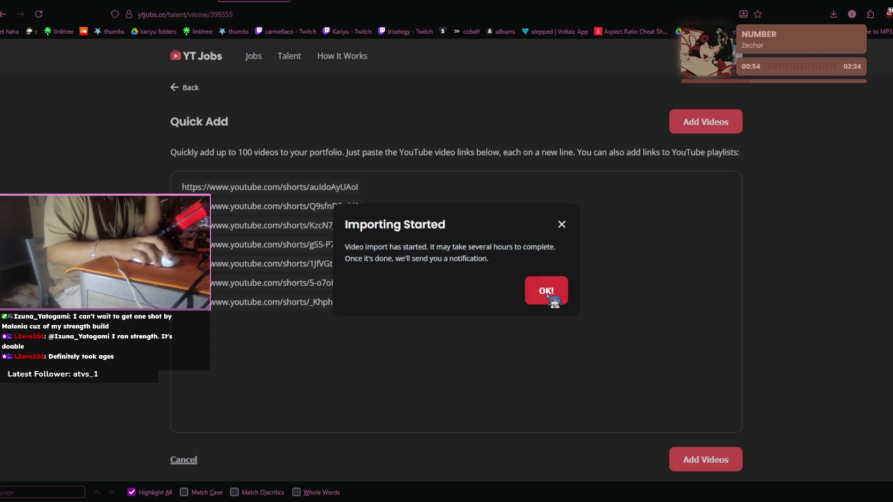
click(546, 294)
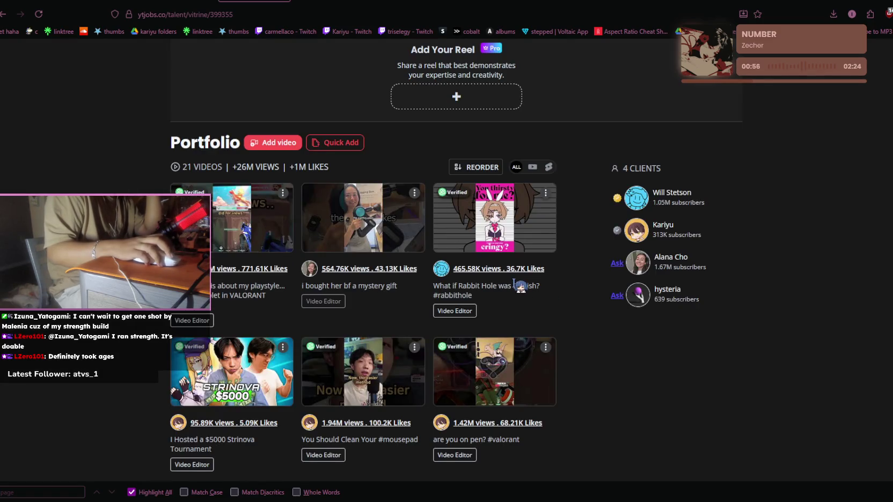
Step: Scroll down through the portfolio's video list and back up to the top
scroll(516, 283, down, 3)
scroll(516, 282, down, 1)
scroll(516, 283, down, 3)
scroll(517, 281, down, 2)
scroll(517, 279, down, 3)
scroll(516, 280, down, 3)
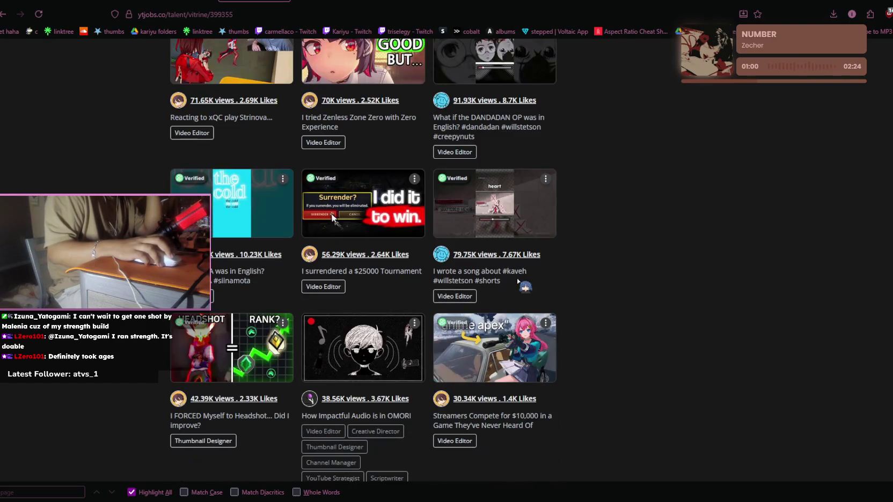
scroll(518, 280, down, 3)
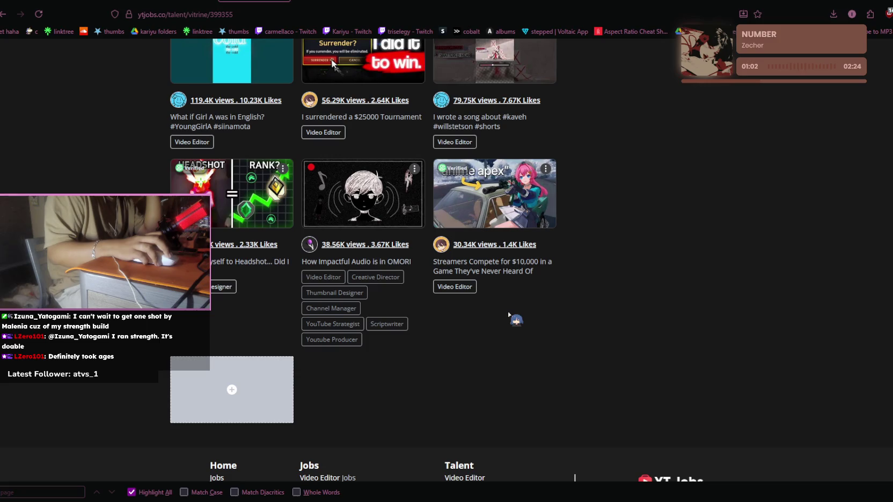
scroll(508, 314, up, 6)
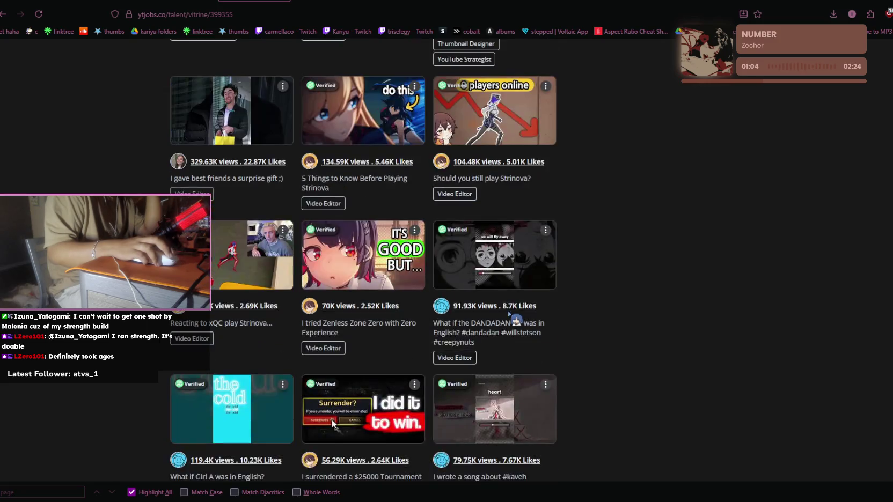
scroll(509, 314, up, 5)
scroll(509, 313, up, 5)
scroll(509, 312, up, 1)
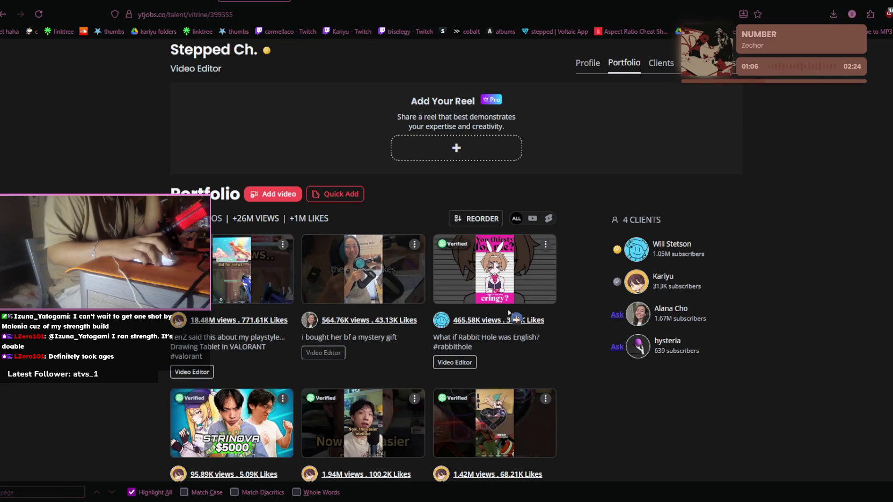
scroll(508, 312, up, 1)
scroll(547, 273, up, 1)
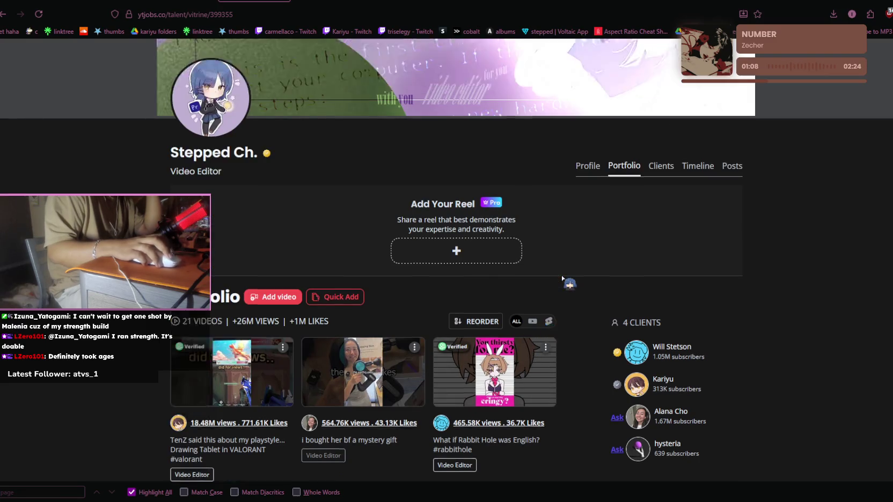
scroll(563, 282, up, 2)
Step: Review the profile overview (21 videos, 26.19M views) and open the linked soloist.ai site
click(588, 270)
scroll(589, 276, down, 3)
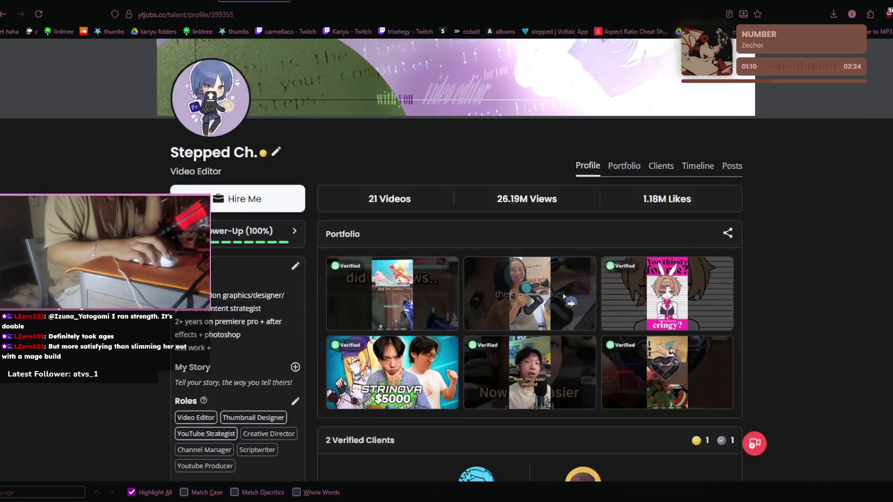
scroll(589, 279, down, 1)
scroll(590, 284, down, 2)
scroll(589, 289, down, 4)
scroll(574, 288, up, 4)
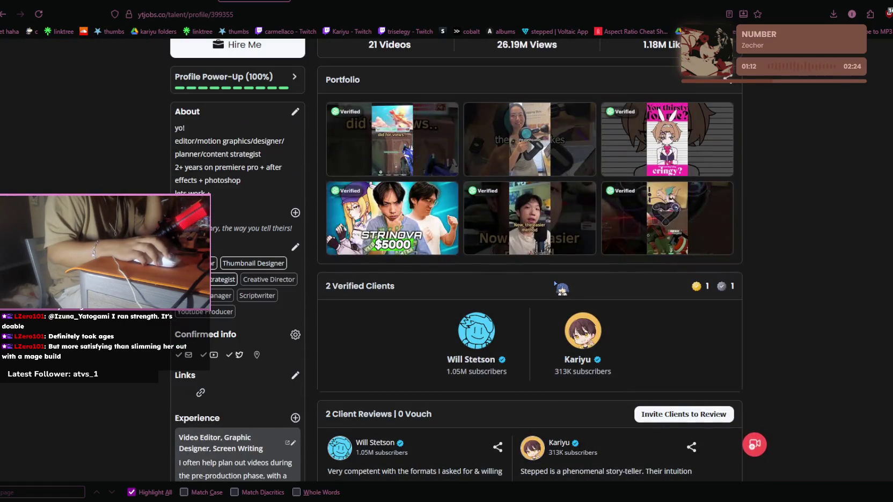
scroll(539, 284, down, 1)
scroll(540, 285, up, 2)
scroll(483, 281, down, 5)
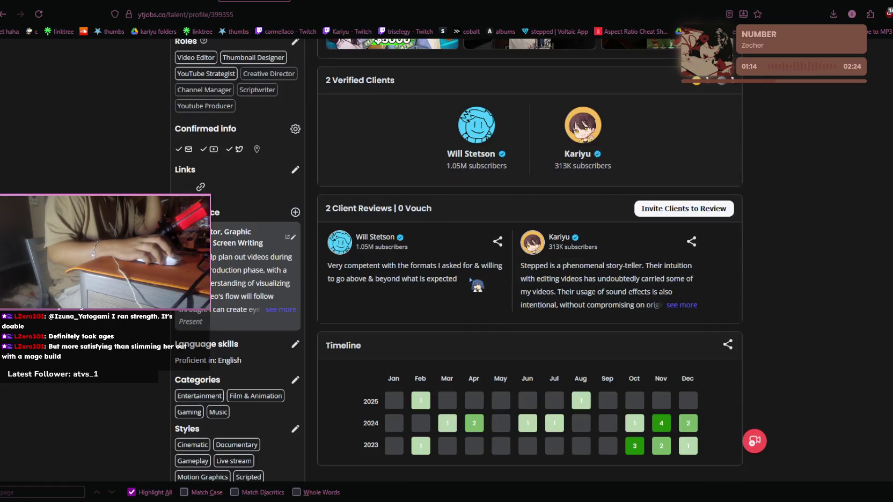
scroll(472, 279, down, 4)
scroll(474, 283, up, 2)
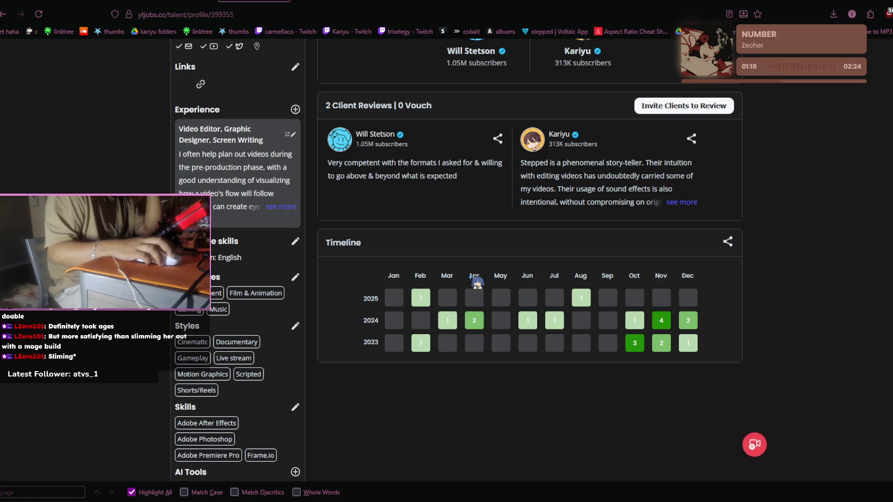
scroll(471, 276, up, 3)
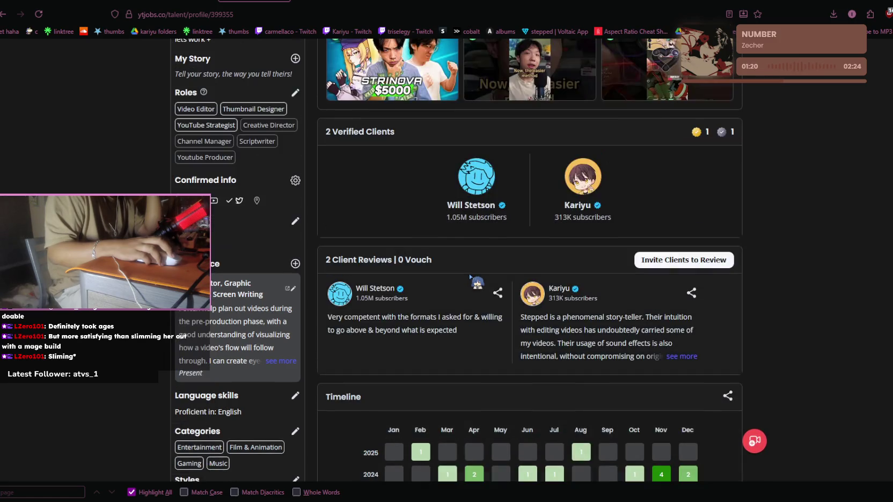
click(555, 31)
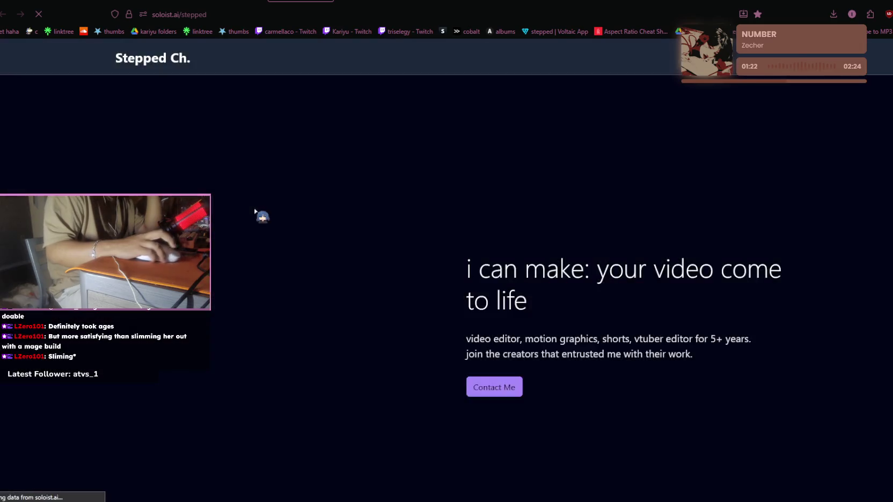
Step: Return from the personal site, then check X notifications and go back to the home feed
key(alt+Left)
click(171, 3)
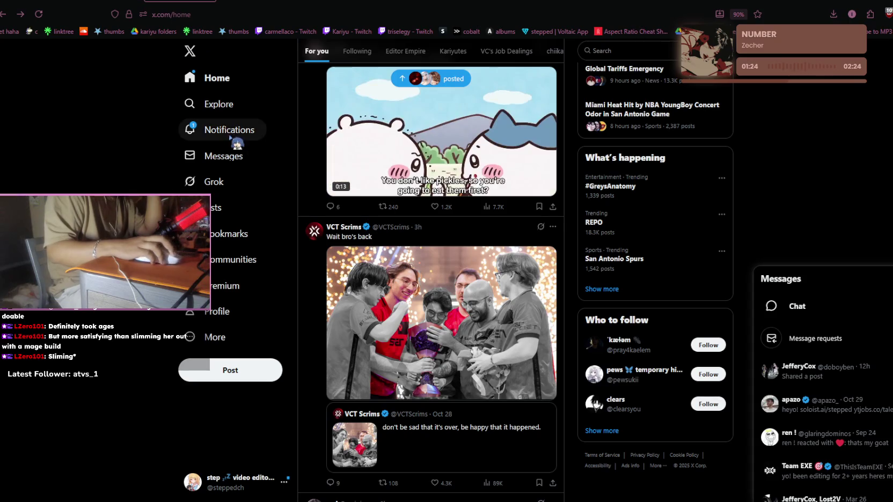
click(234, 137)
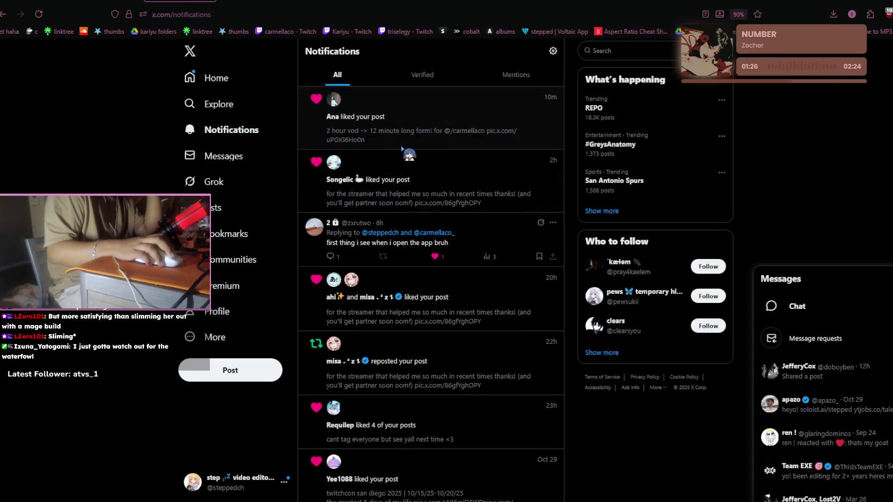
key(alt+Left)
Step: Scroll the X home feed, then return to the YT Jobs profile showing 1.18M likes
scroll(437, 198, down, 3)
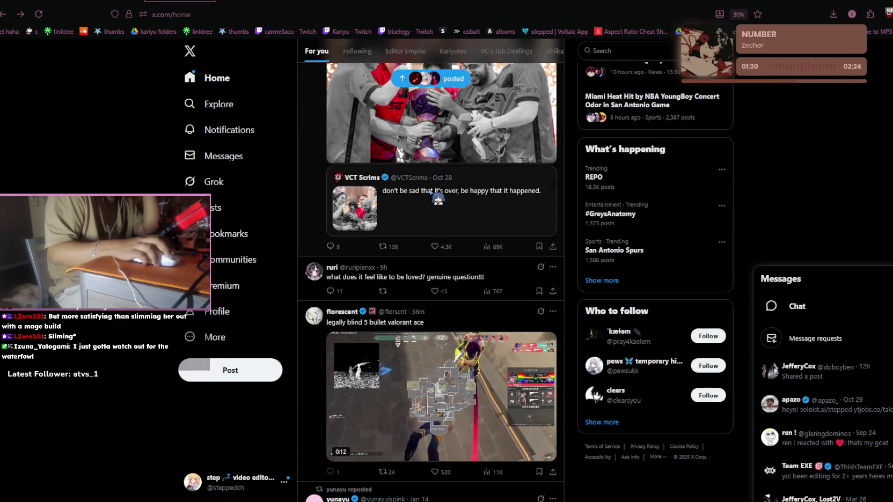
scroll(437, 199, down, 2)
scroll(451, 114, up, 1)
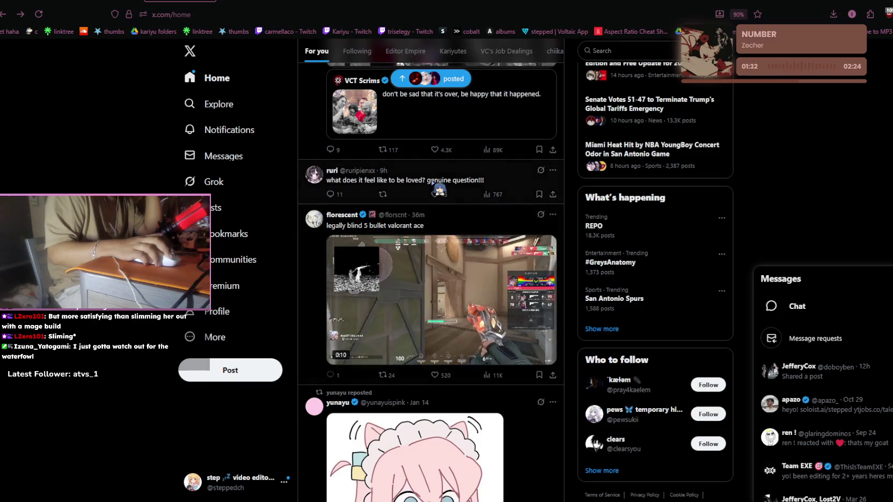
scroll(451, 114, up, 5)
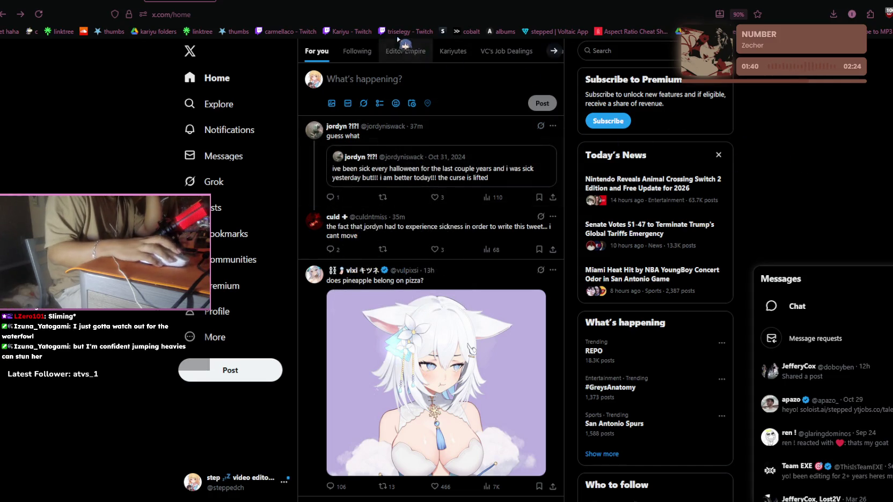
key(ctrl+Tab)
key(ctrl+Tab)
scroll(398, 161, up, 10)
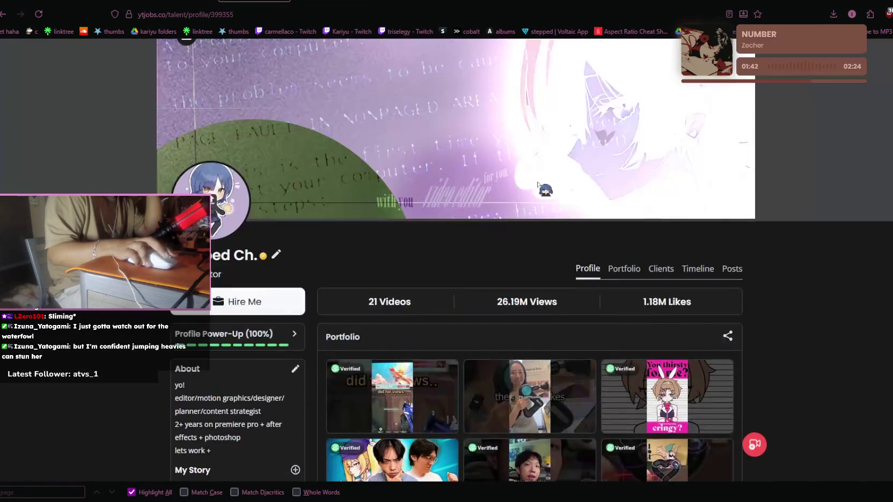
Step: Check the YT Jobs notifications, then scroll down the talent profile page
click(751, 56)
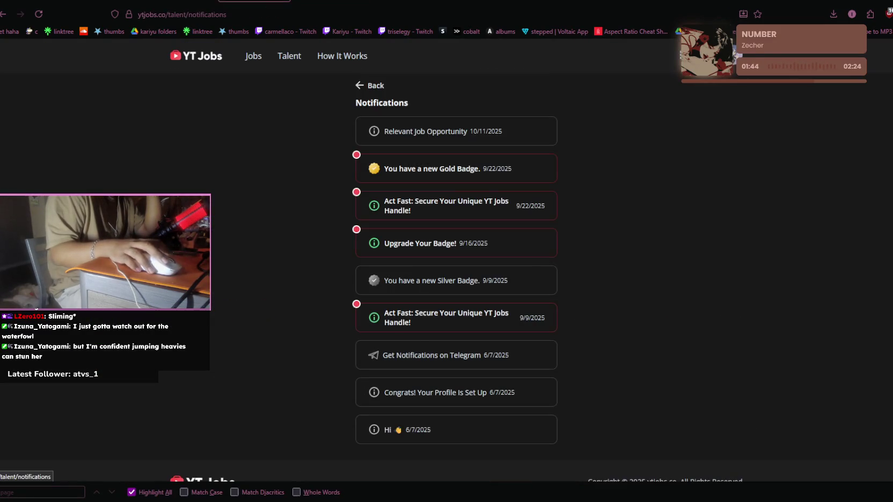
key(alt+Left)
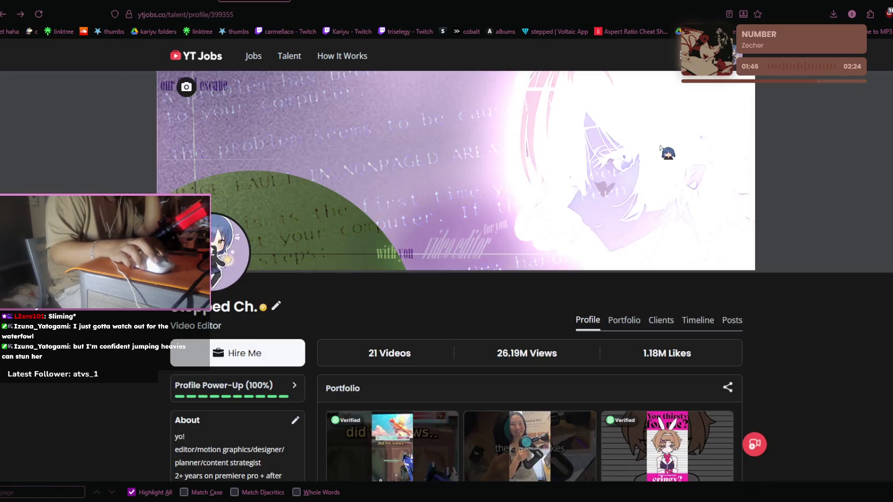
scroll(509, 211, down, 2)
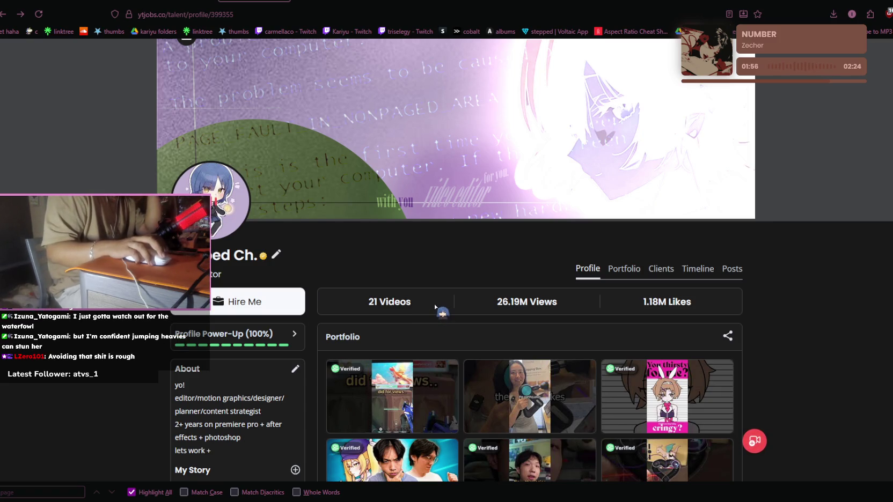
scroll(446, 233, down, 4)
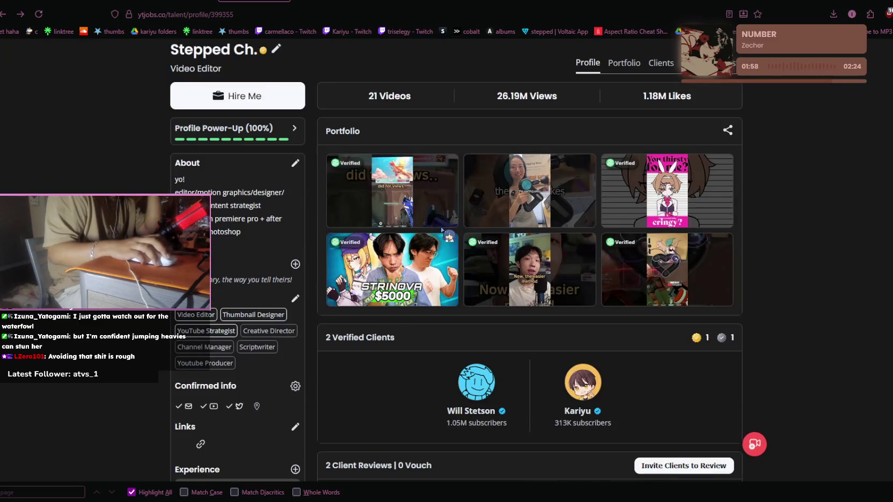
scroll(442, 230, down, 5)
scroll(442, 231, down, 1)
Step: Open the Portfolio view summarising 21 videos, 24M+ views, 1M+ likes and 4 clients
scroll(442, 231, down, 2)
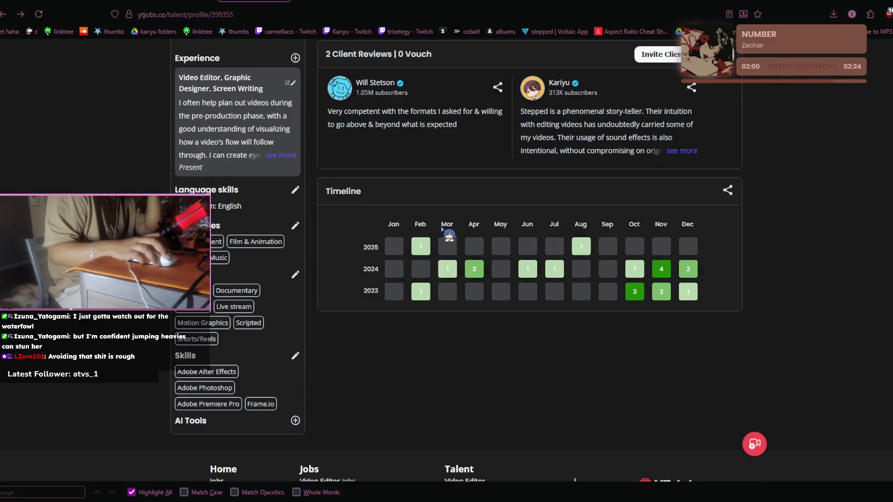
scroll(442, 231, down, 2)
scroll(442, 231, up, 7)
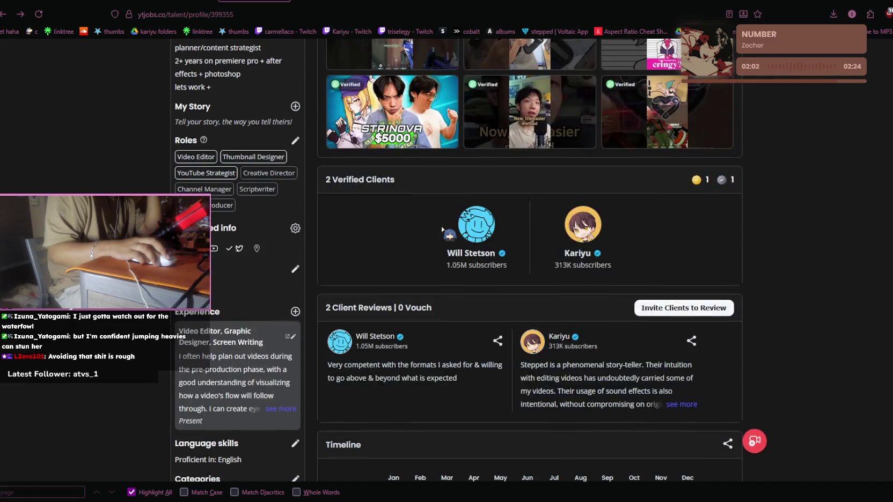
scroll(442, 230, up, 5)
click(631, 163)
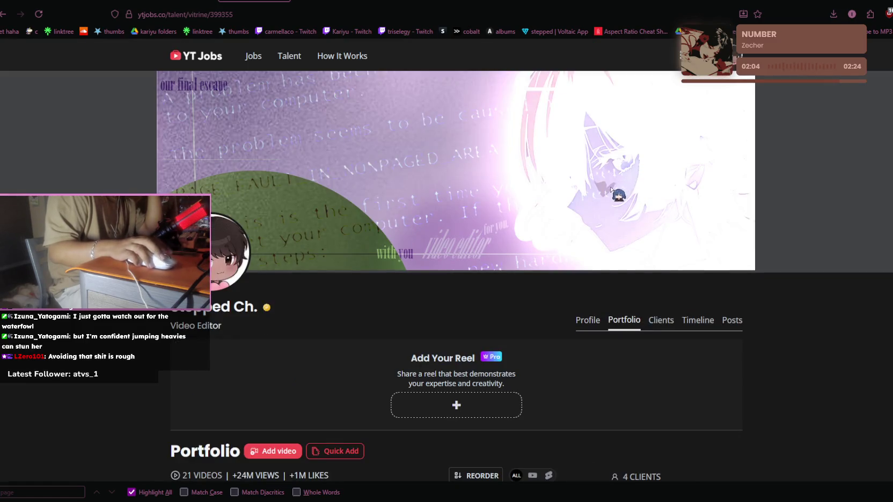
Step: Open the Add Your Reel form, then close it without saving
scroll(617, 195, down, 4)
click(500, 202)
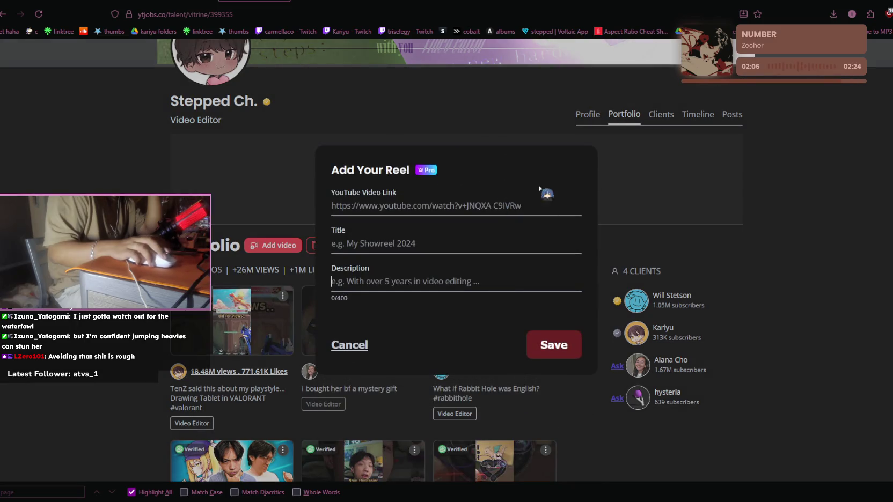
click(635, 190)
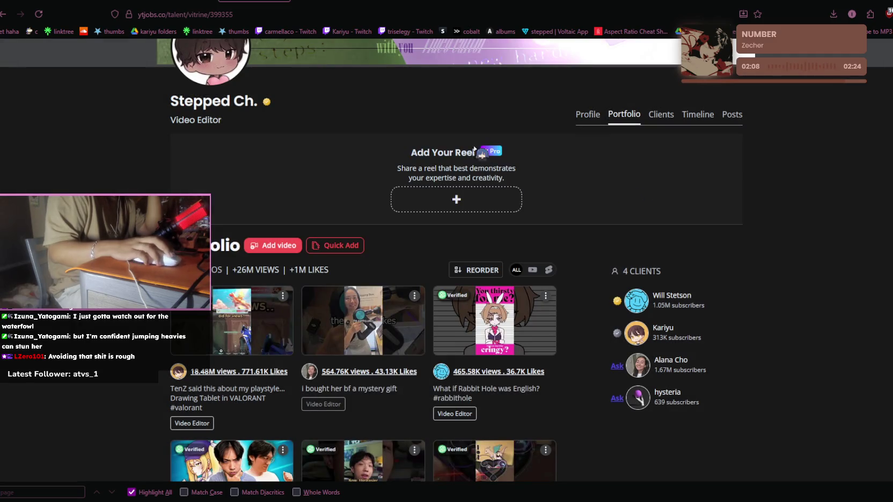
scroll(525, 179, up, 4)
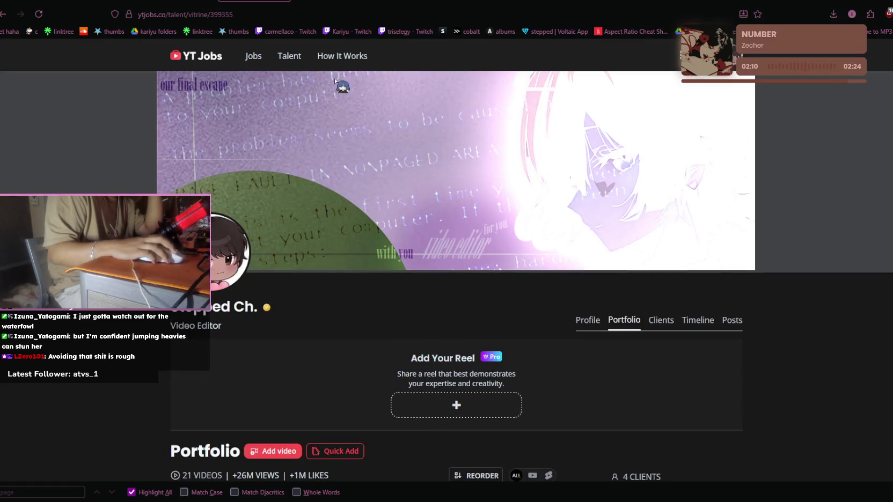
Step: Visit the YT Jobs home page, return to the talent profile and reopen the reel form
click(194, 56)
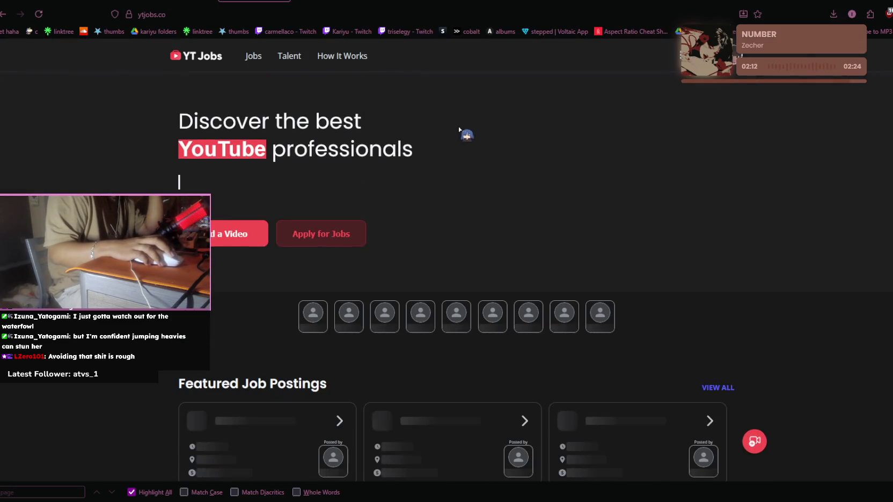
scroll(491, 156, down, 2)
scroll(488, 159, down, 2)
scroll(488, 159, up, 5)
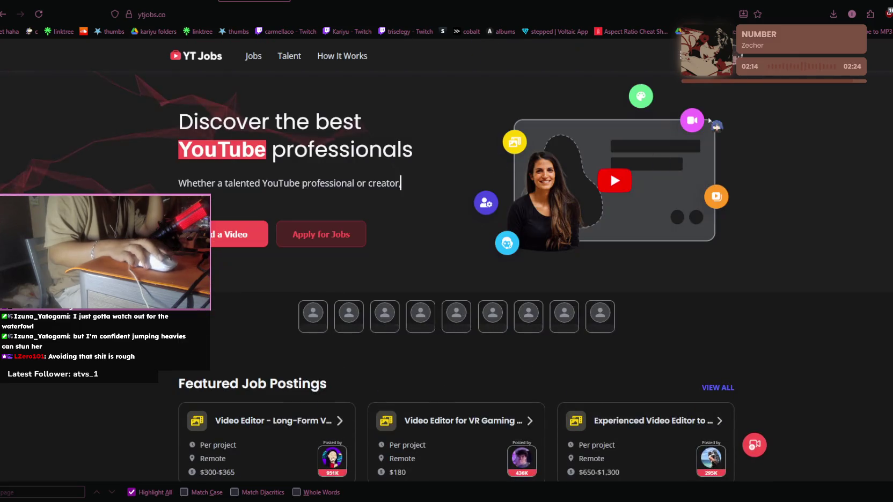
click(710, 56)
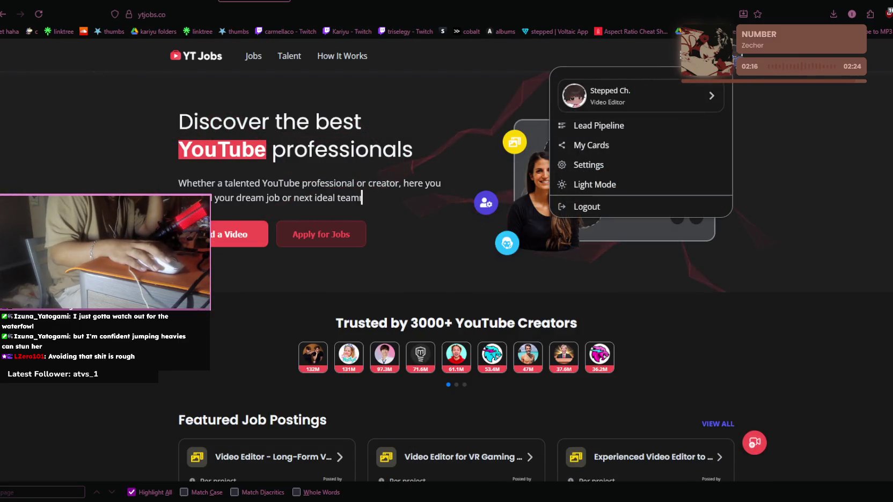
click(642, 96)
scroll(499, 252, down, 3)
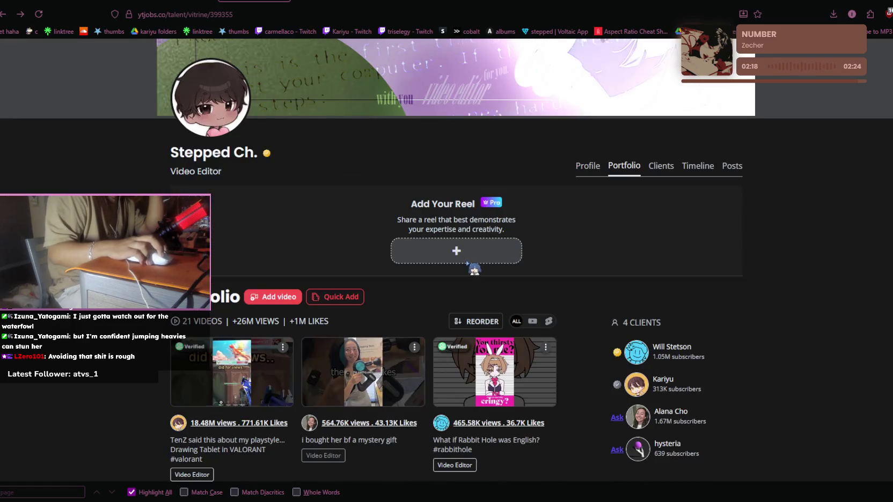
click(488, 248)
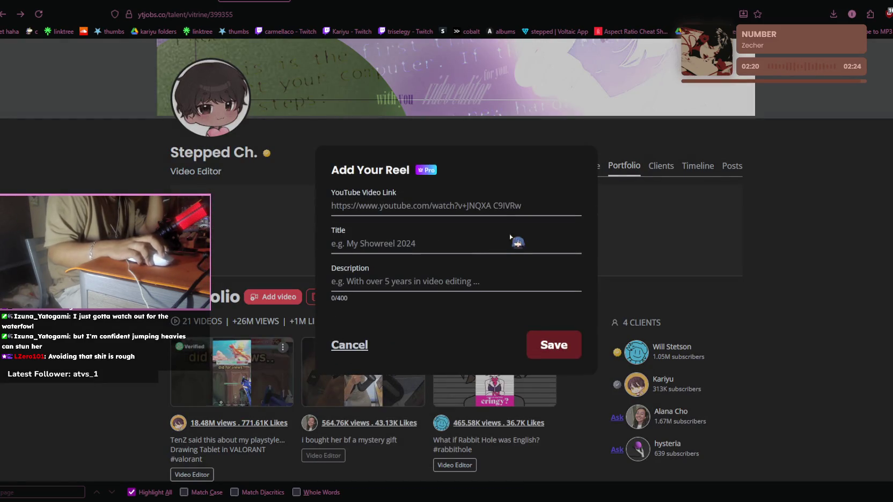
Step: Go to your own YouTube channel page via the account menu
key(ctrl+Tab)
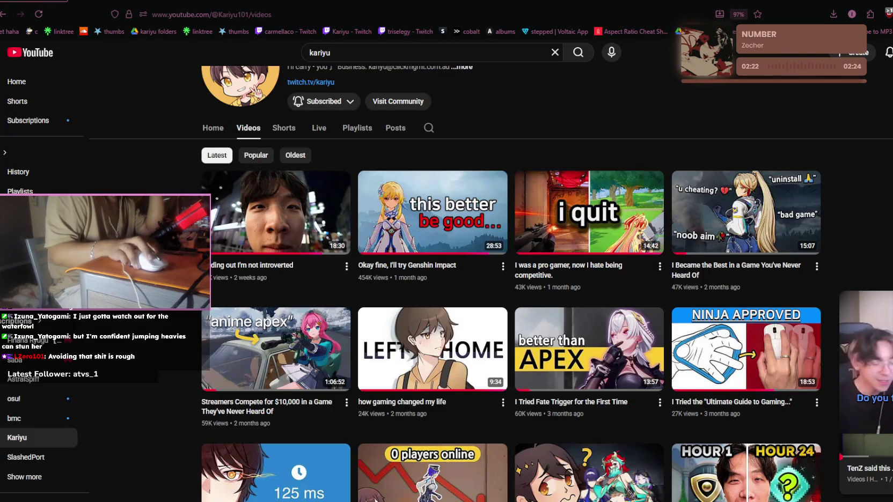
click(890, 52)
click(859, 98)
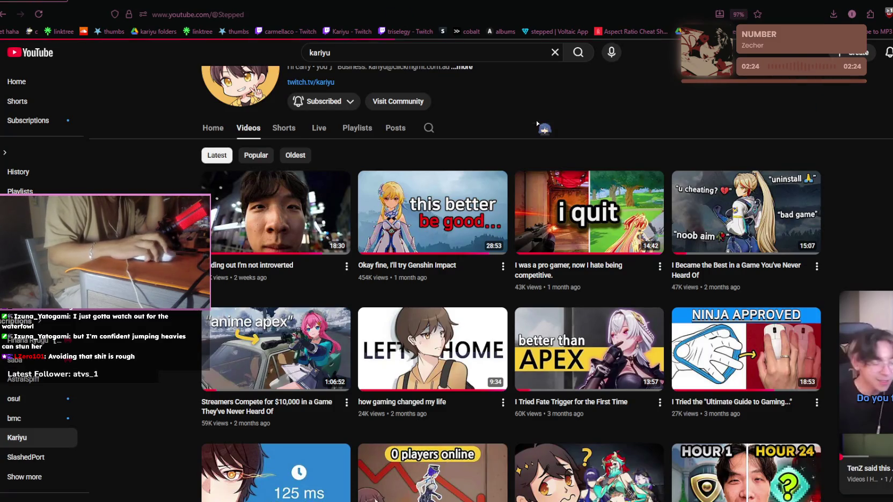
Step: Copy the STEPPED SHOWREEL video's link from YouTube Studio's video list
click(381, 237)
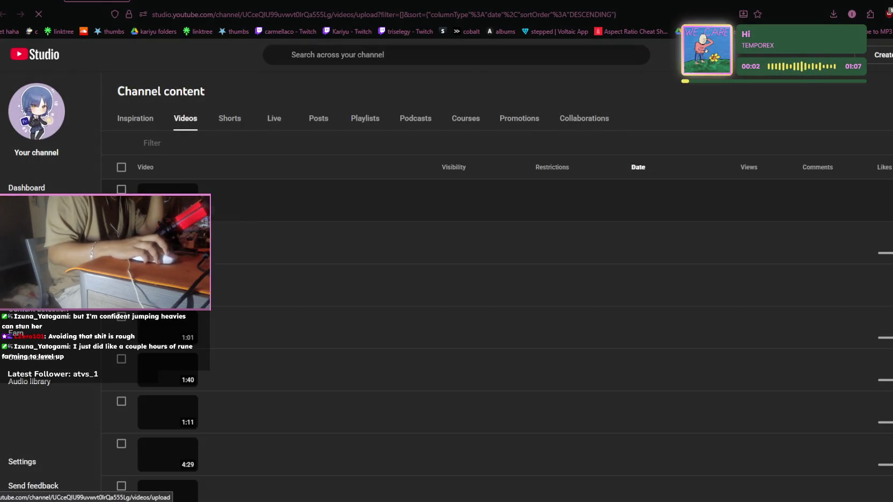
scroll(292, 233, down, 2)
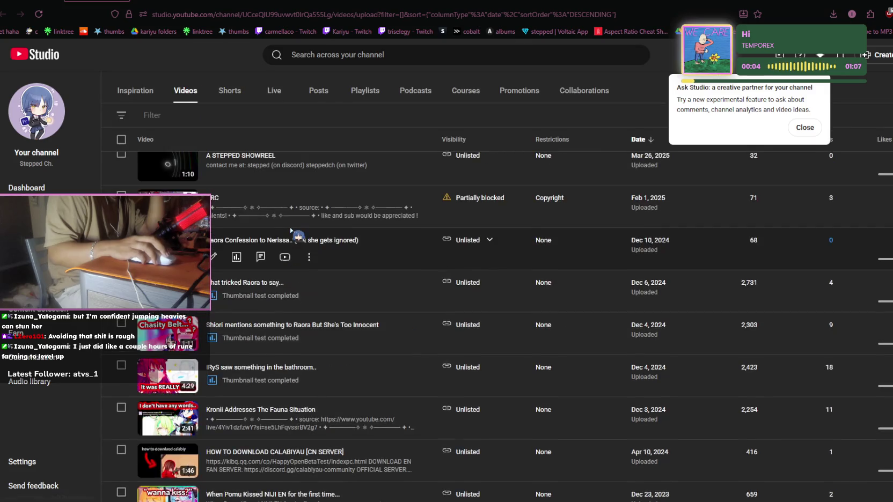
click(244, 198)
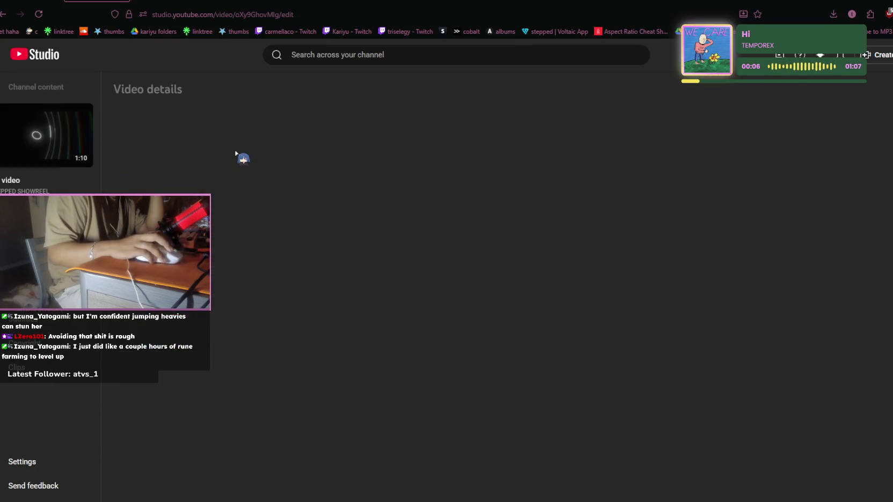
click(640, 223)
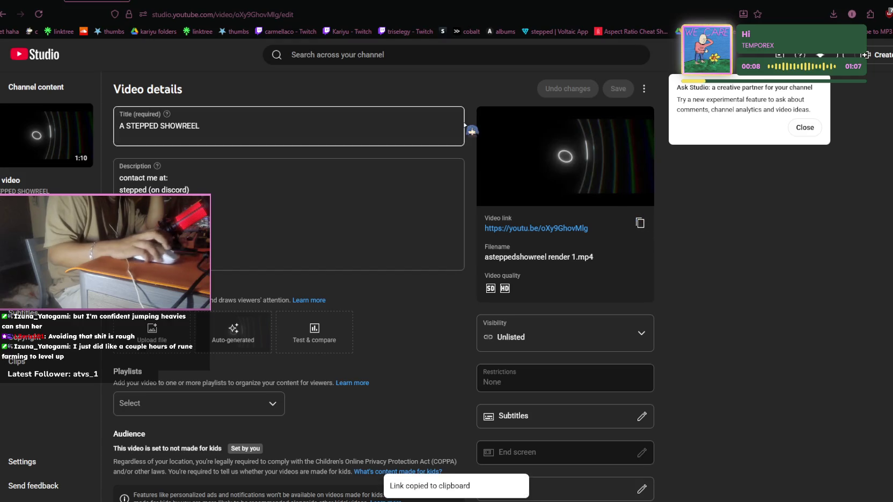
Step: Paste the showreel link into the reel form's YouTube Video Link field
click(301, 1)
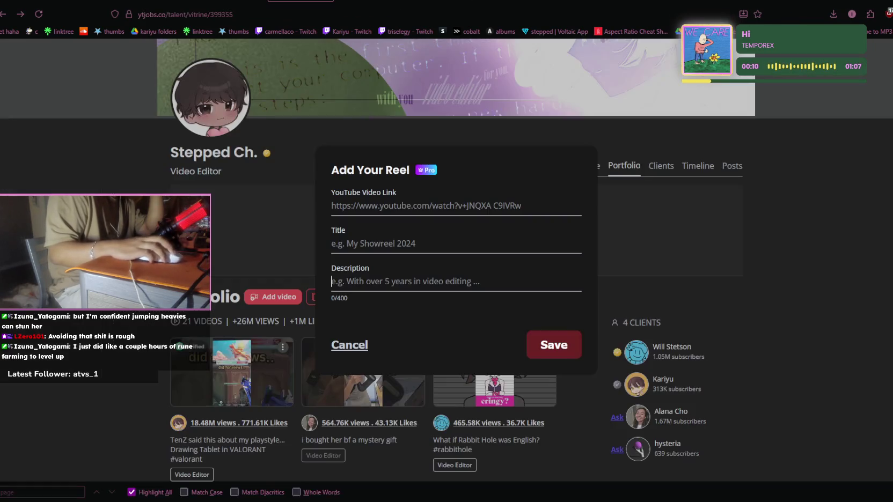
click(410, 208)
key(ctrl+v)
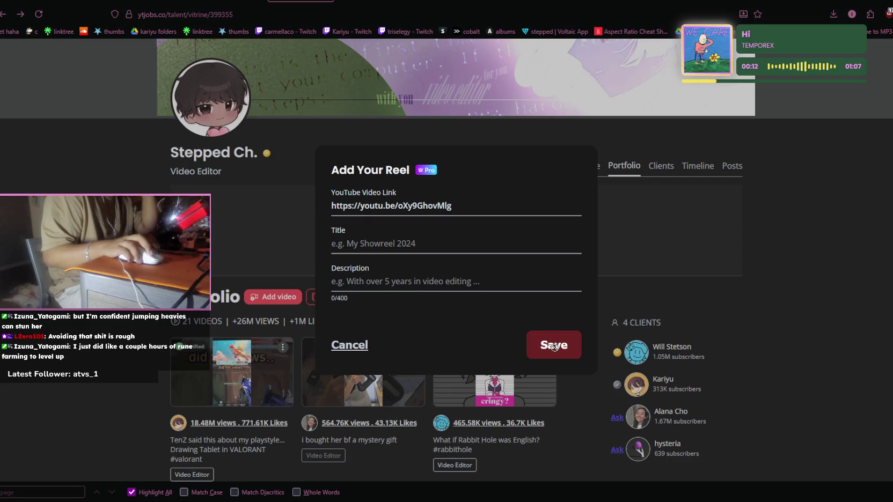
click(427, 239)
text(2)
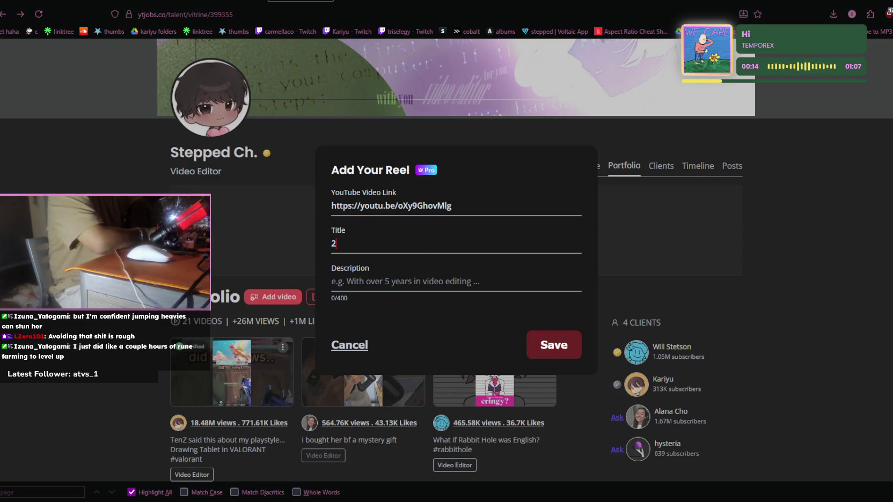
click(231, 1)
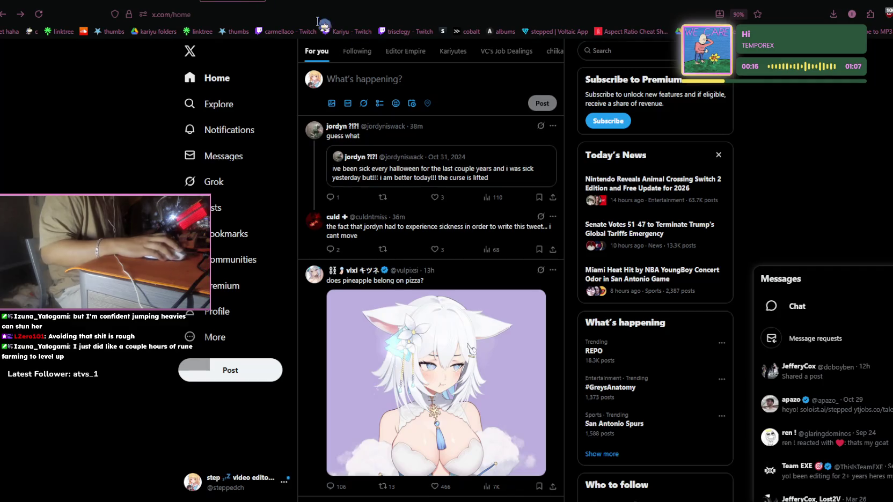
Step: Search X for your own handle plus 'showreel', correcting a typo first
click(628, 51)
text(@st)
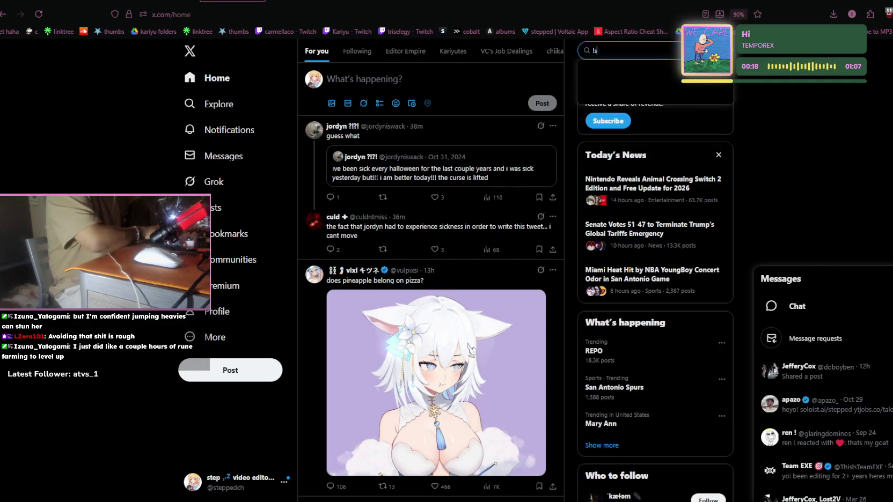
text(eppedch)
key(ctrl+BackSpace)
text(ppedch s)
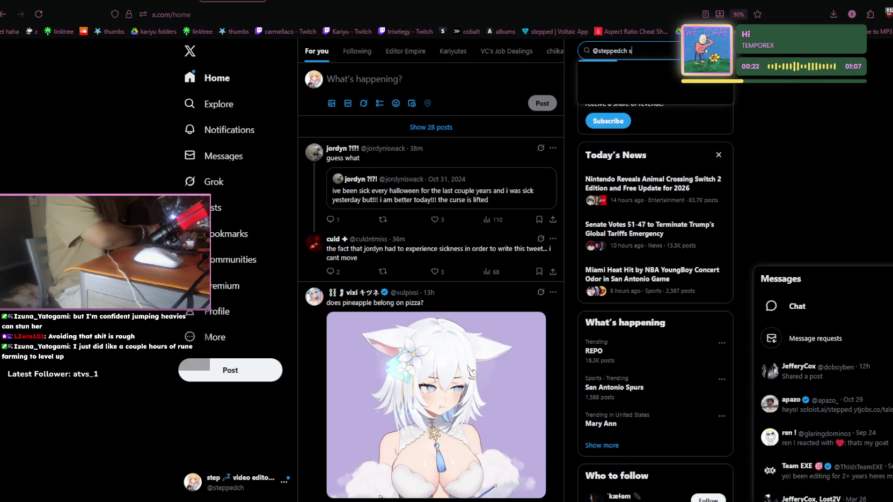
text(howreel)
key(Return)
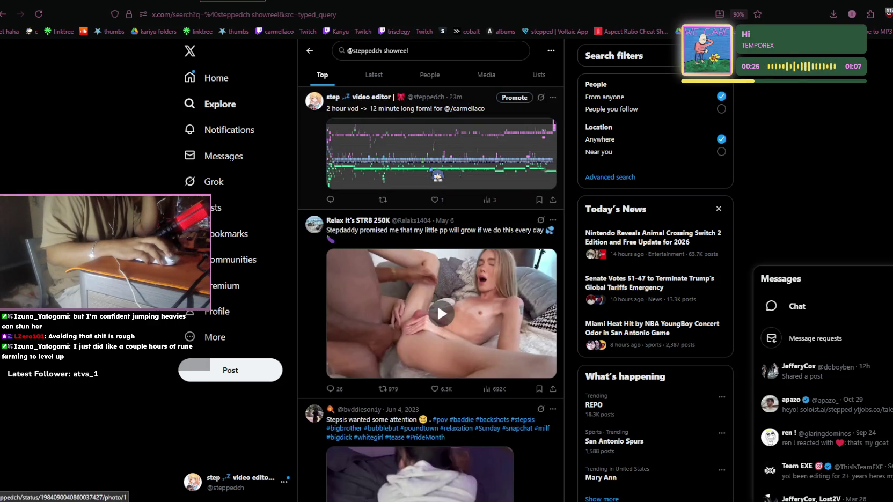
Step: Return to the X home feed, then jump the Twitch Genshin Impact stream to live
scroll(429, 268, down, 5)
click(217, 77)
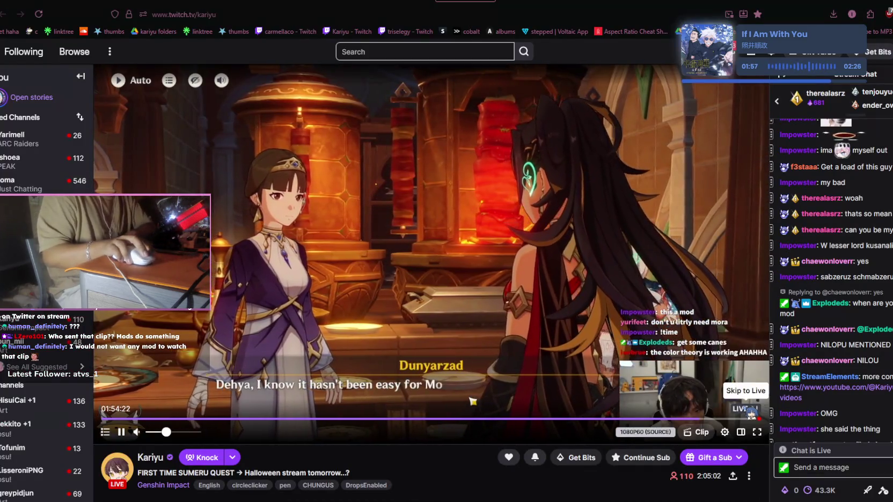
click(744, 409)
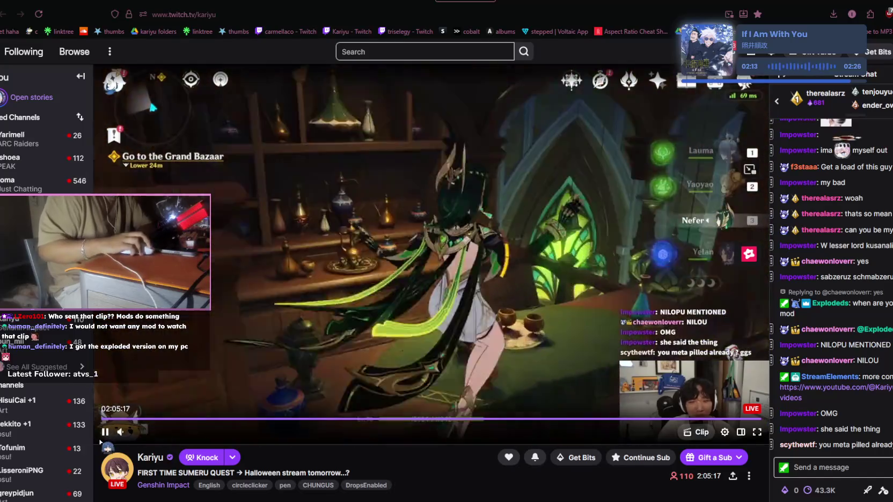
Step: Pause the Twitch stream and flip through the other open tabs before returning
click(105, 432)
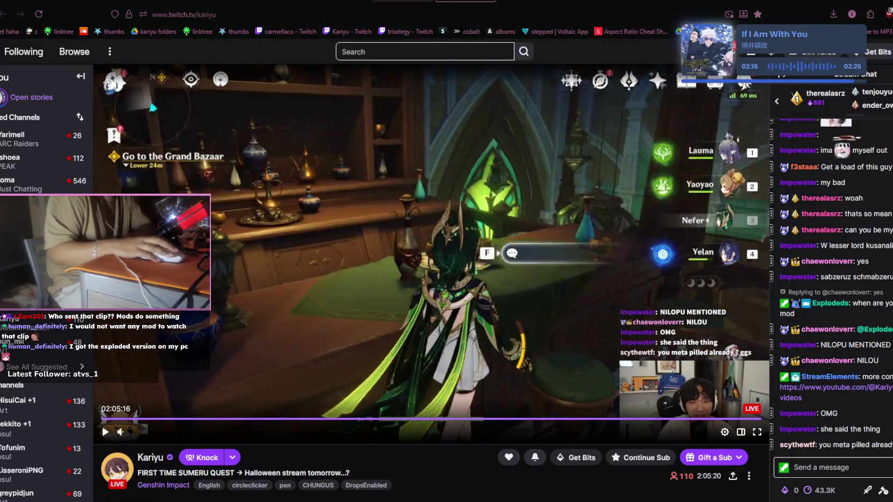
key(ctrl+Tab)
key(ctrl+Tab)
key(ctrl+shift+Tab)
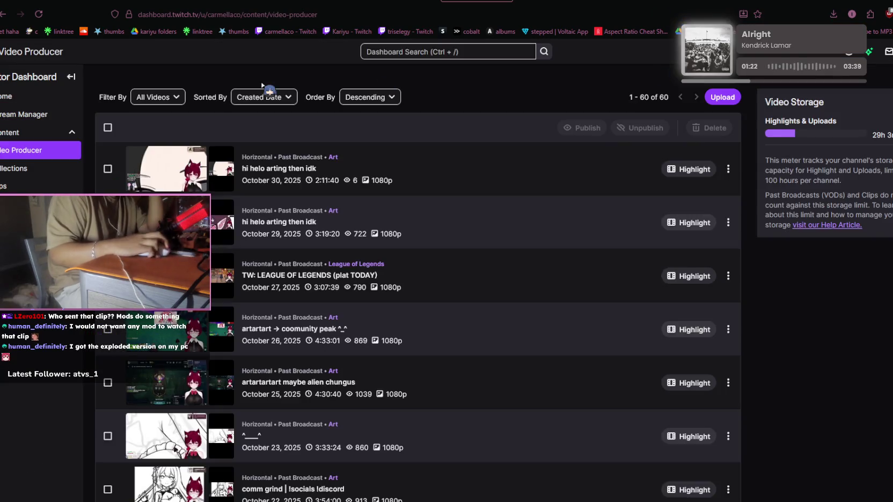
click(510, 3)
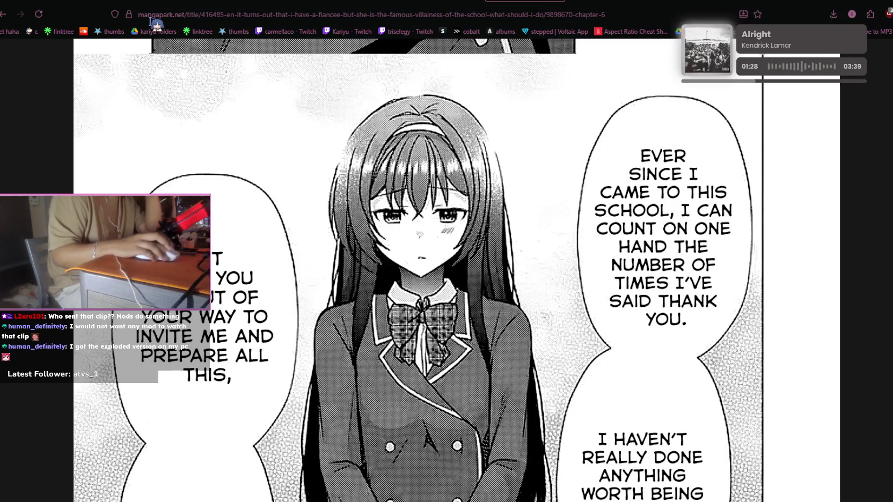
click(362, 3)
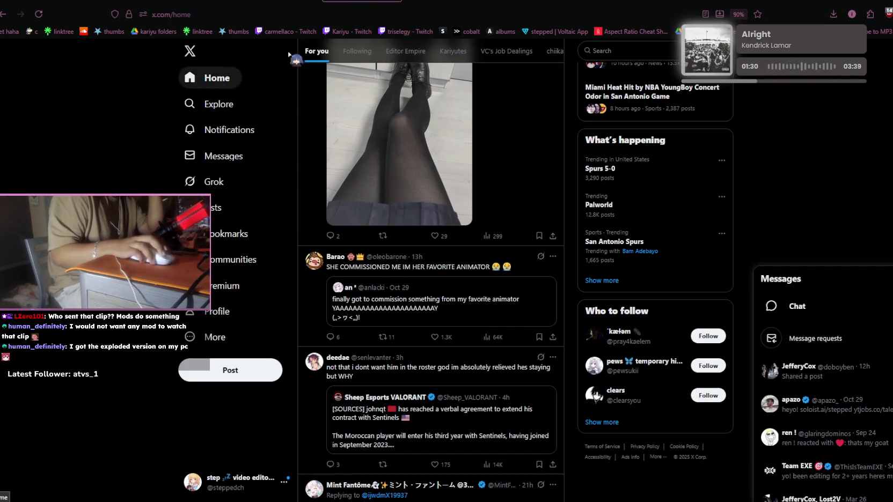
click(443, 3)
Step: Resume the stream, jump it to live, then pause it again
click(485, 266)
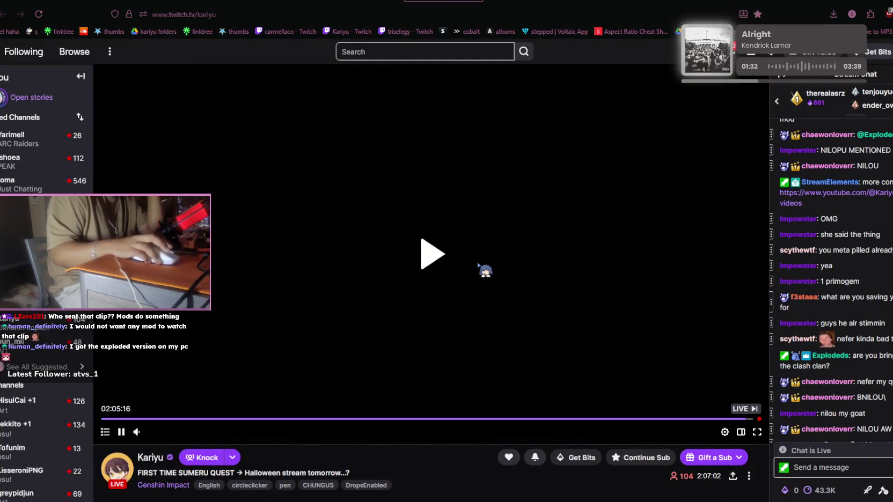
click(745, 409)
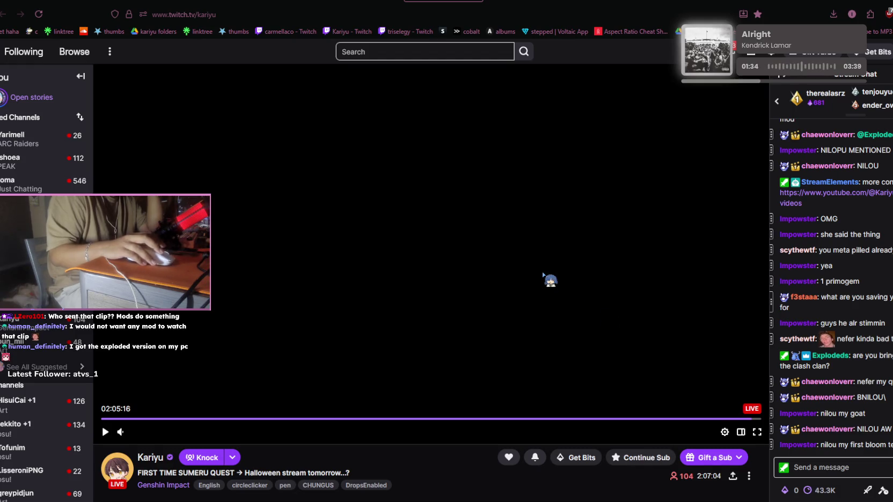
click(453, 324)
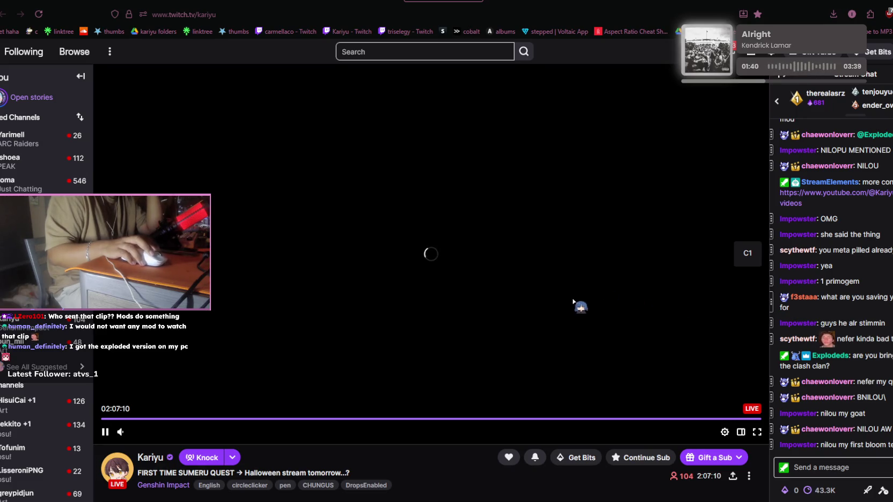
scroll(828, 321, up, 2)
scroll(828, 321, up, 2)
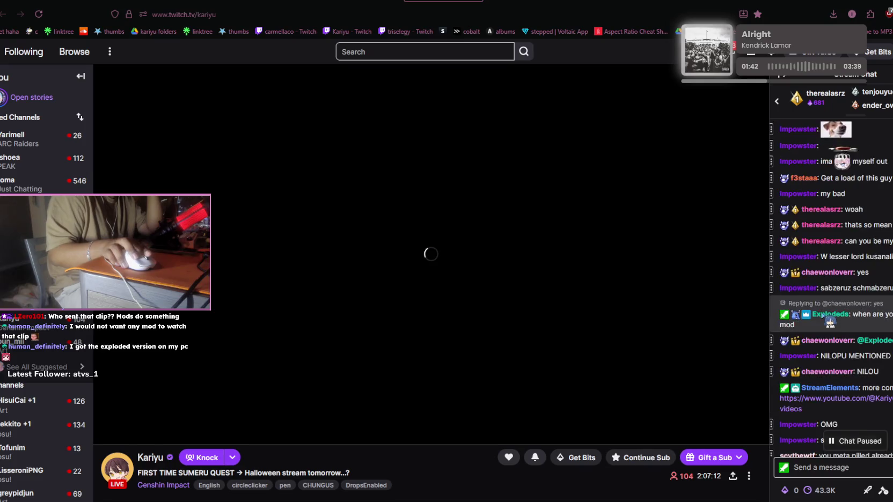
scroll(825, 315, down, 1)
scroll(823, 314, down, 3)
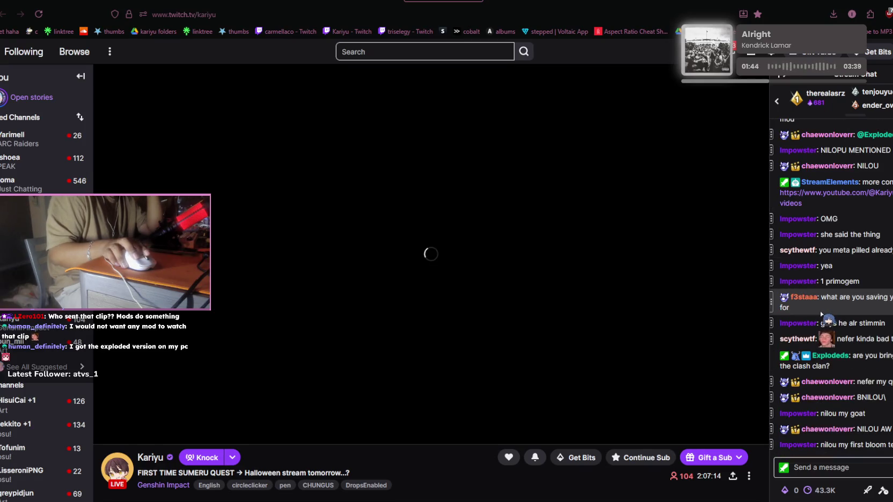
mouse_move(482, 268)
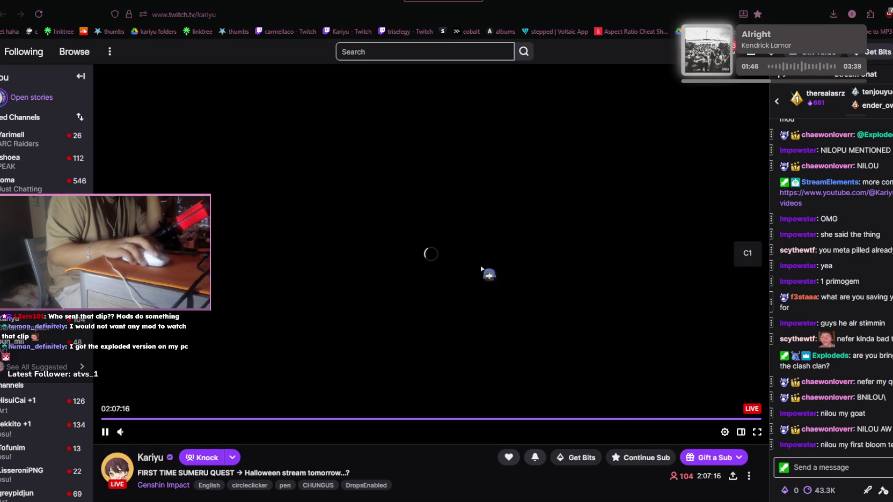
click(105, 432)
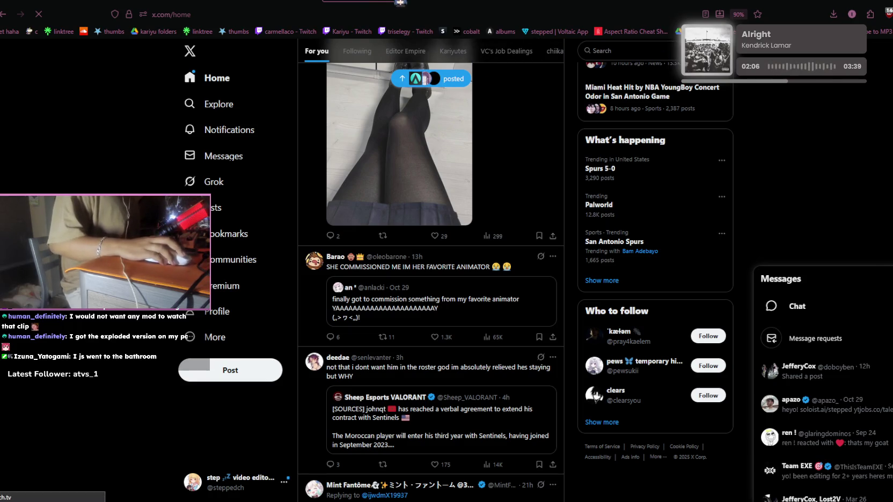
Step: Load twitch.tv in a new tab via the 'tw' autocomplete, landing on the streamer's live page
key(alt+Left)
key(ctrl+t)
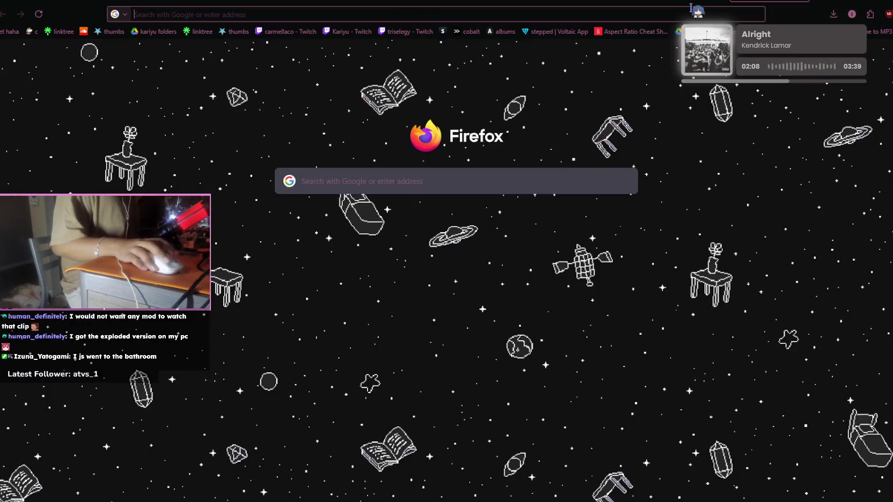
click(356, 34)
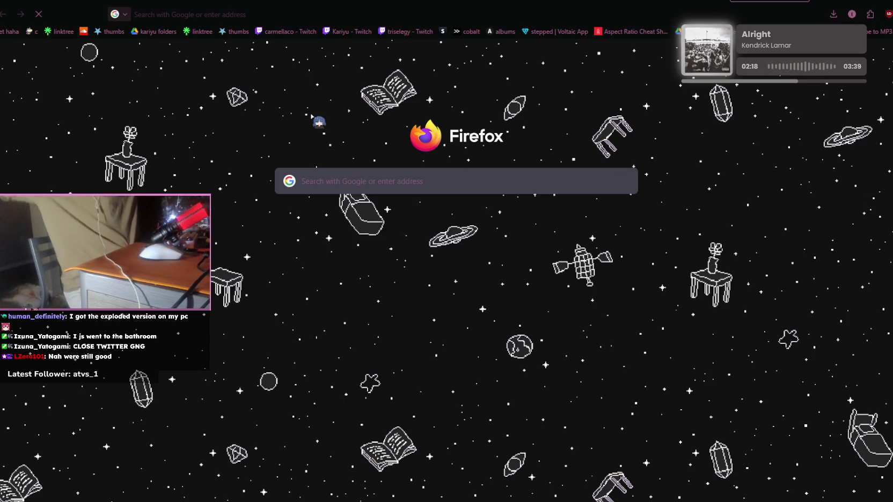
click(443, 14)
text(twitch.tv/)
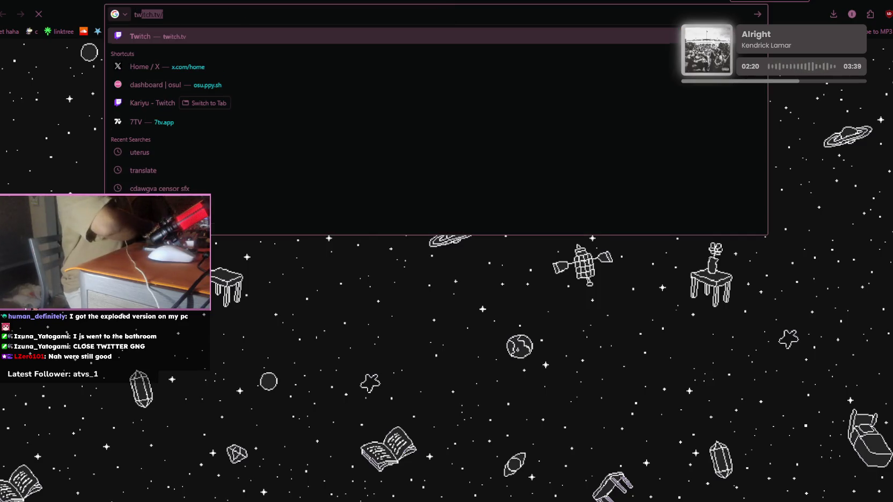
key(Return)
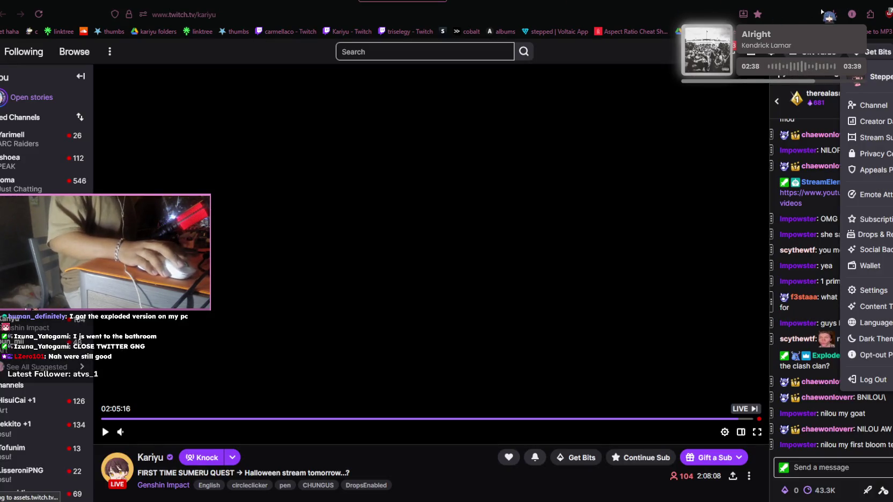
Step: Resume, pause, and skip the Genshin Impact stream ahead to live
click(384, 321)
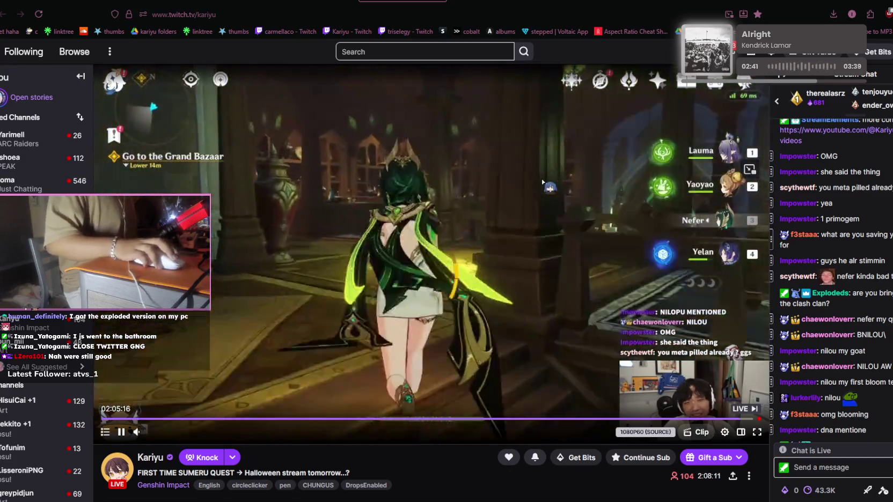
click(563, 194)
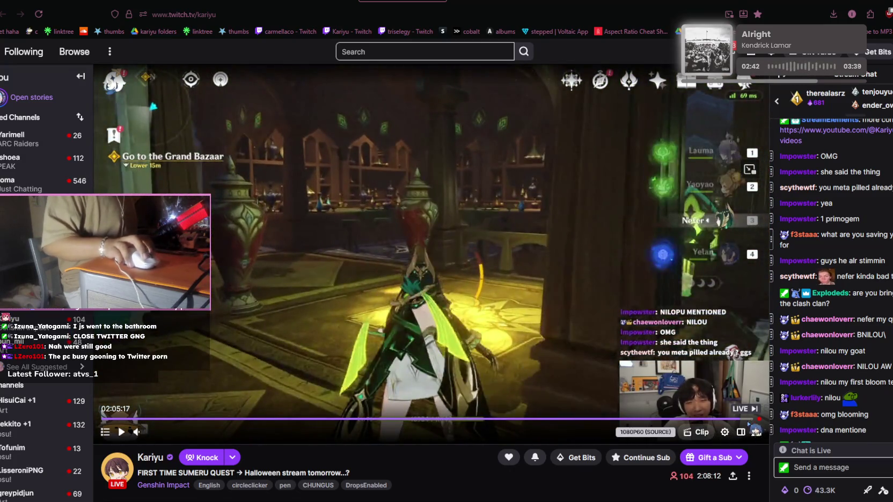
click(763, 414)
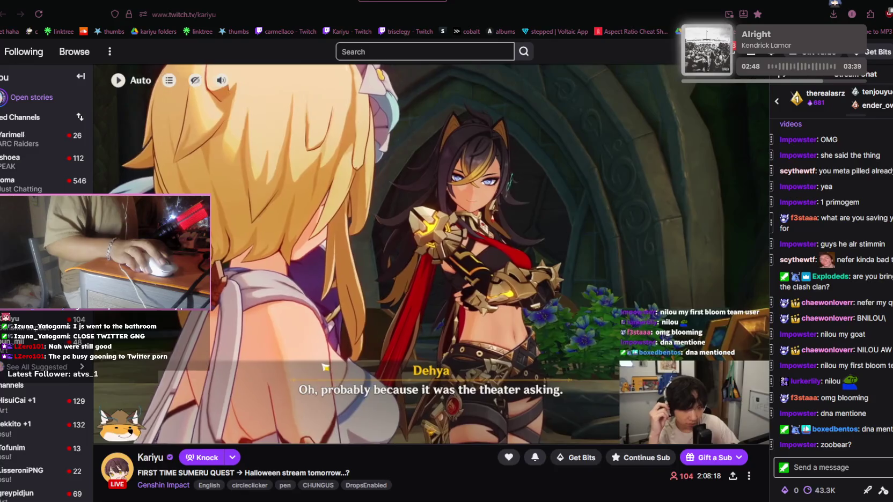
Step: Open your own Twitch channel page with 130 followers from the avatar menu
key(ctrl+t)
click(399, 31)
click(886, 51)
click(882, 105)
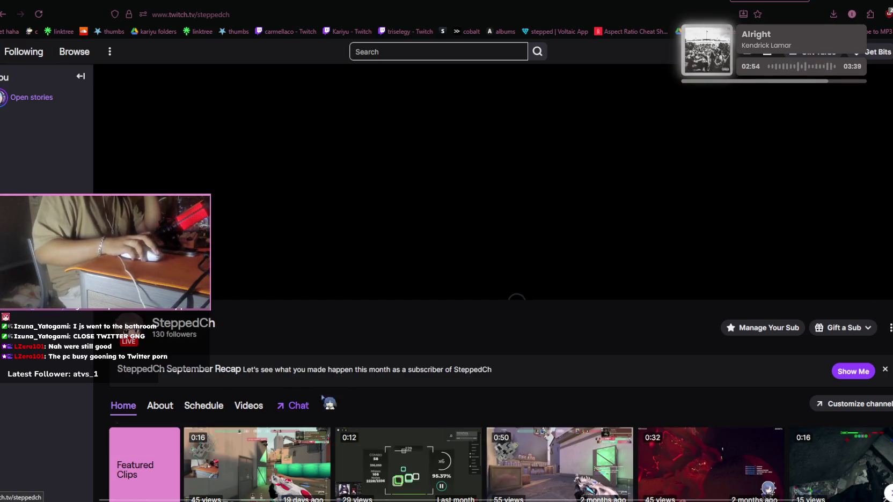
Step: Open the Stream Manager through the account menu's Creator Dashboard
click(886, 52)
click(869, 121)
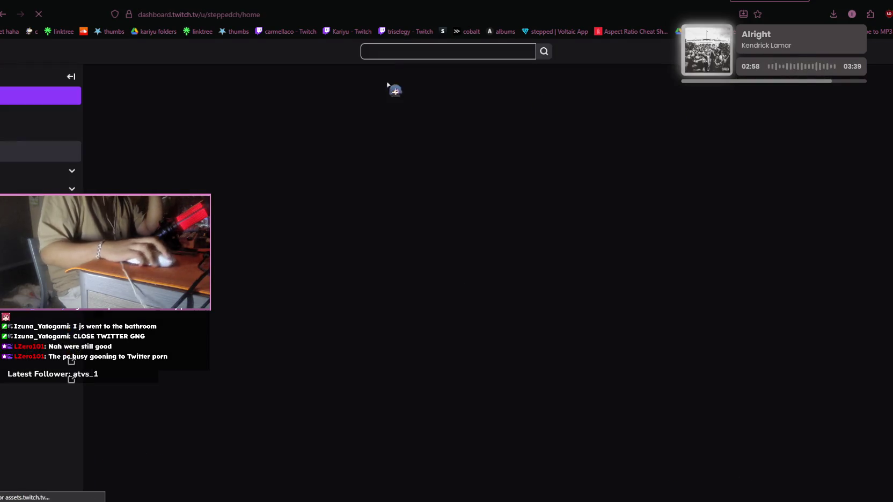
click(43, 118)
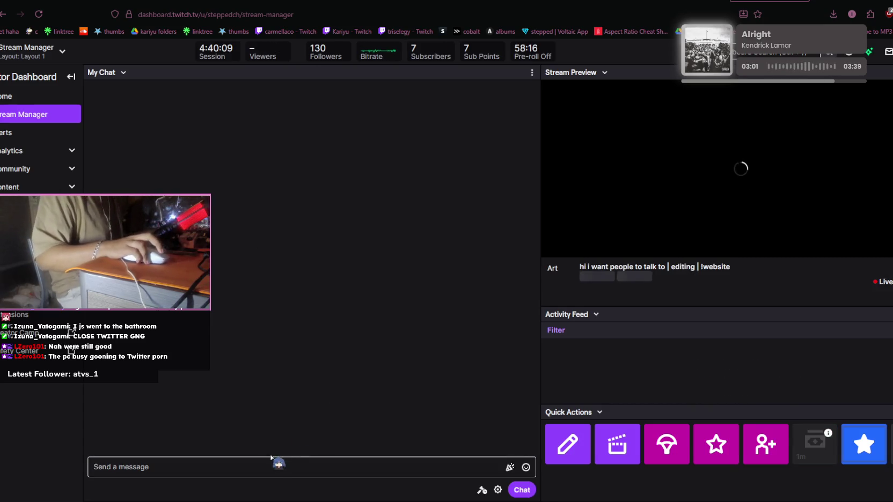
Step: Send a /raid command with the watched channel's name in the Stream Manager chat
click(277, 465)
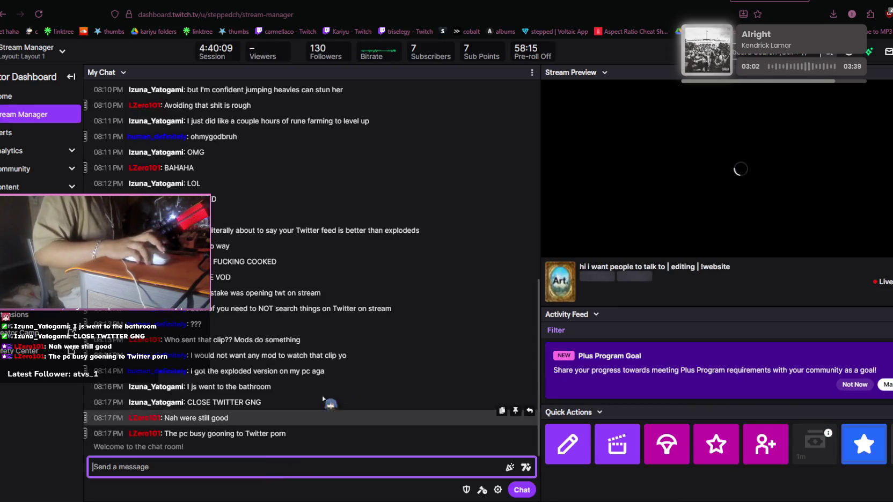
text(/raid)
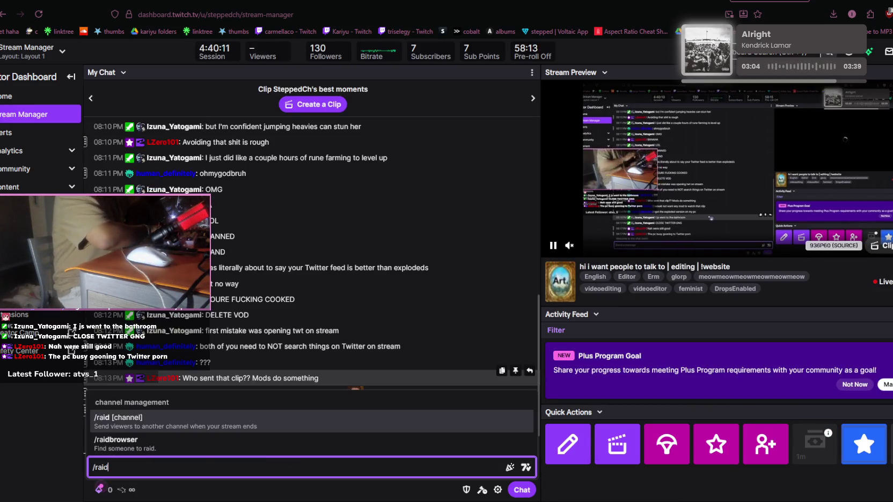
text( botli)
key(Return)
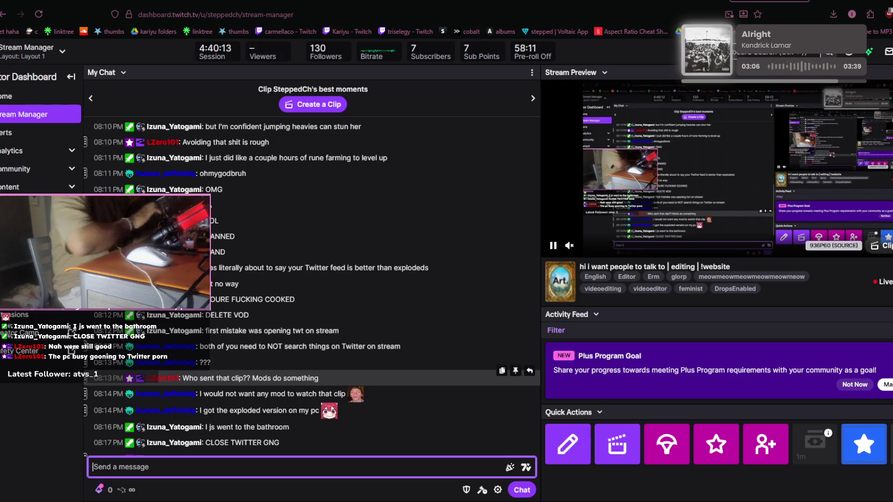